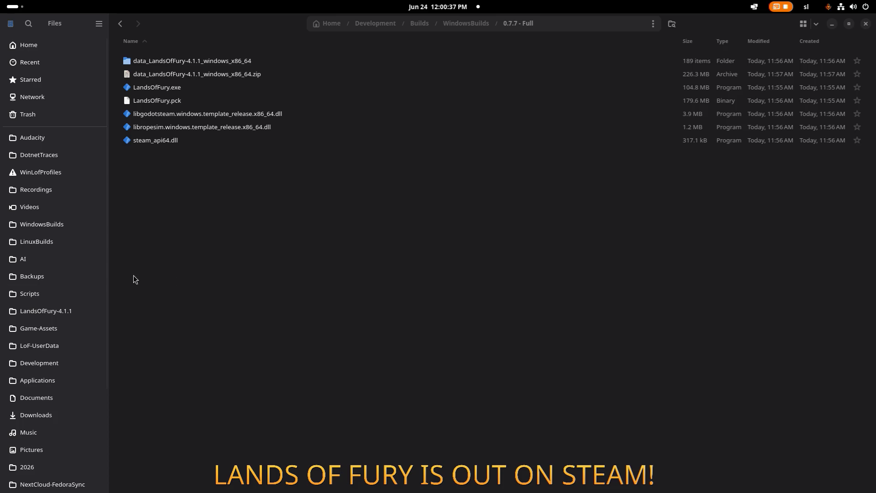
- Launch Steam from the Activities search, then refocus the Files window on the 0.7.7 - Full folder
{"action": "left_click", "coordinate": [214, 274]}
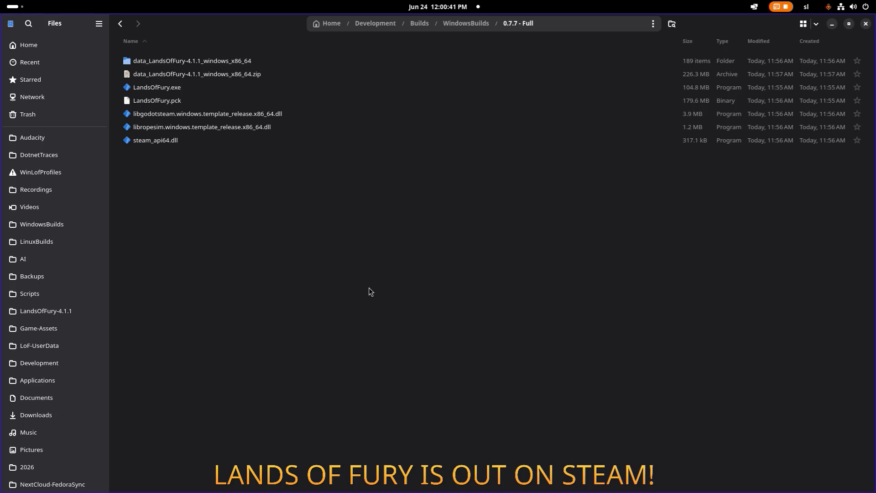
{"action": "key", "text": "alt+Tab"}
{"action": "key", "text": "Escape"}
{"action": "key", "text": "super"}
{"action": "type", "text": "steam"}
{"action": "key", "text": "Return"}
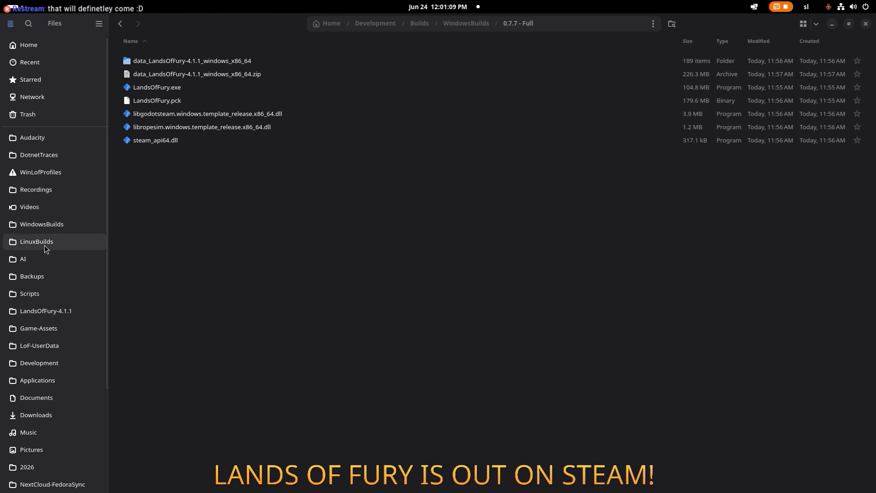
{"action": "left_click", "coordinate": [257, 286]}
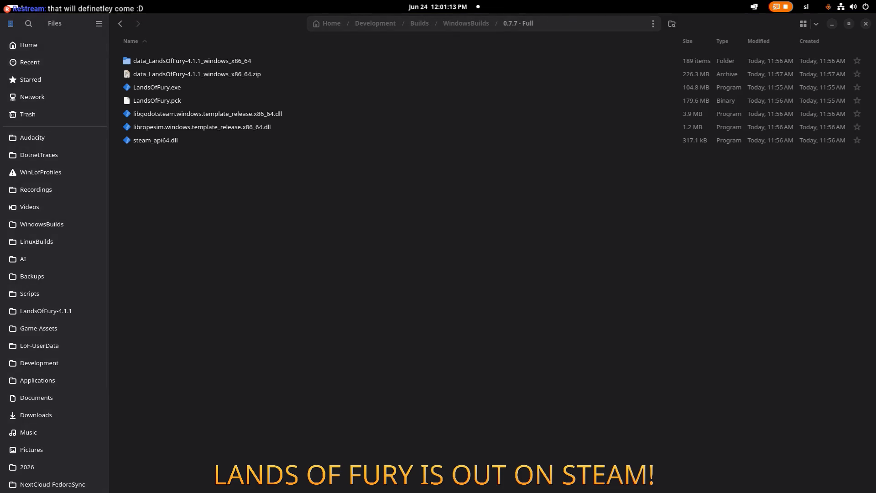
{"action": "left_click", "coordinate": [353, 246]}
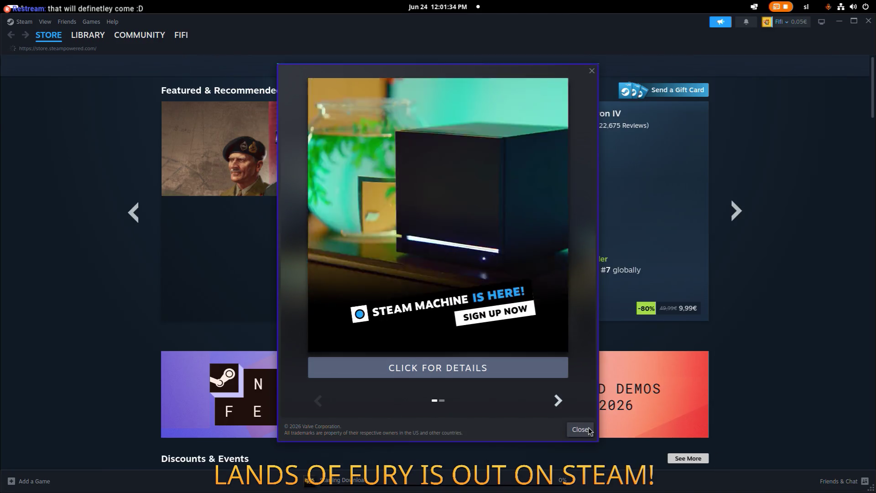
- Close the Steam Machine popup, open the Library and check the Lands of Fury Playtest download
{"action": "left_click", "coordinate": [589, 431]}
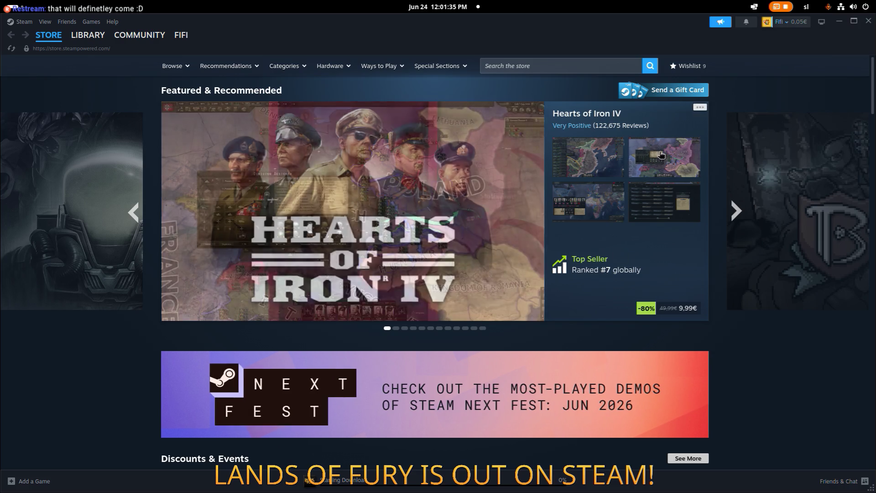
{"action": "left_click", "coordinate": [88, 34]}
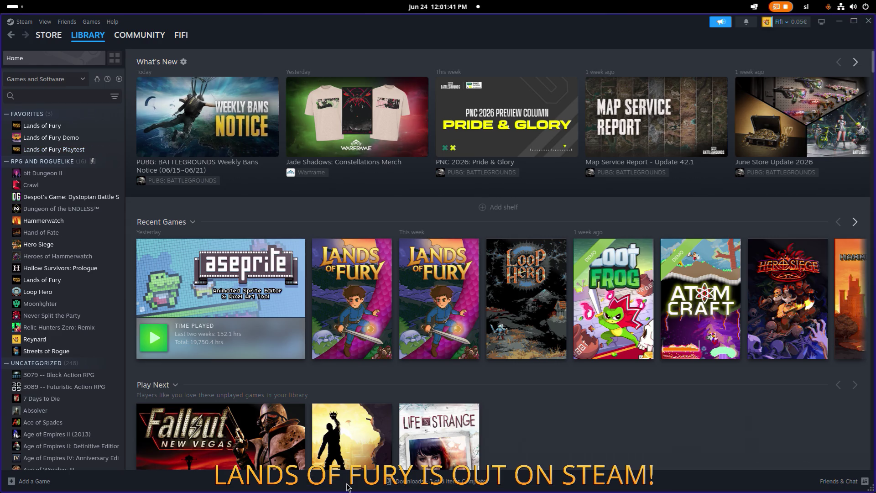
{"action": "left_click", "coordinate": [348, 485]}
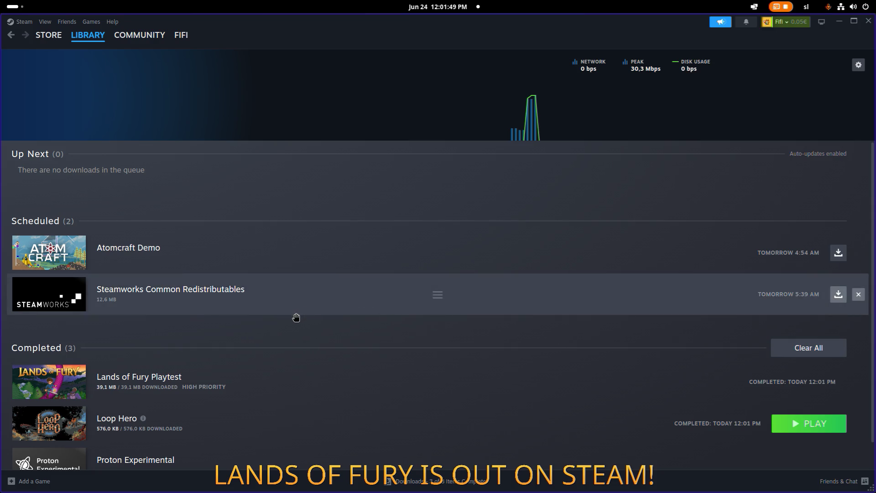
{"action": "scroll", "coordinate": [306, 309], "scroll_direction": "down", "scroll_amount": 1}
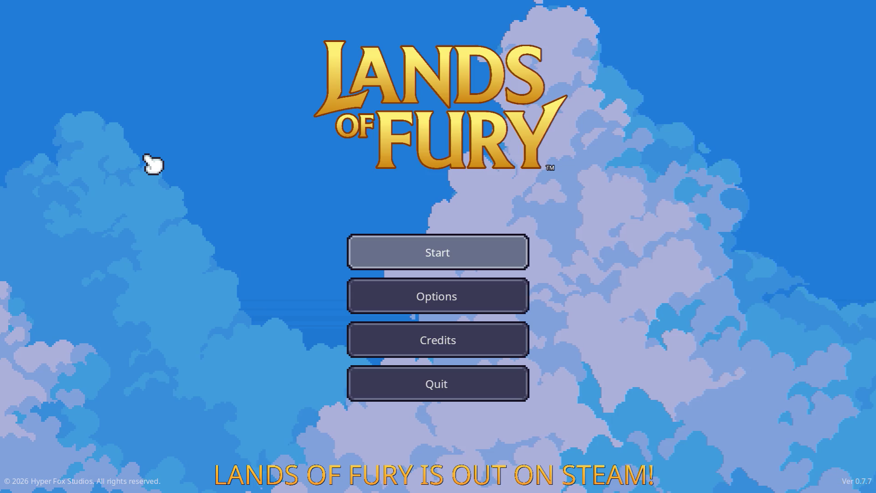
- Continue as Max, walk and dash north to the purple pillar and enter the portal
{"action": "key", "text": "Return"}
{"action": "key", "text": "Return"}
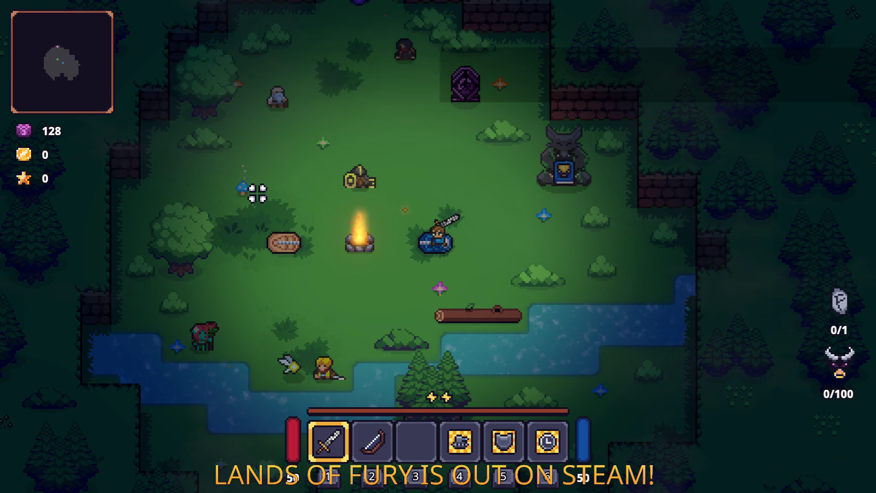
{"action": "key", "text": "w"}
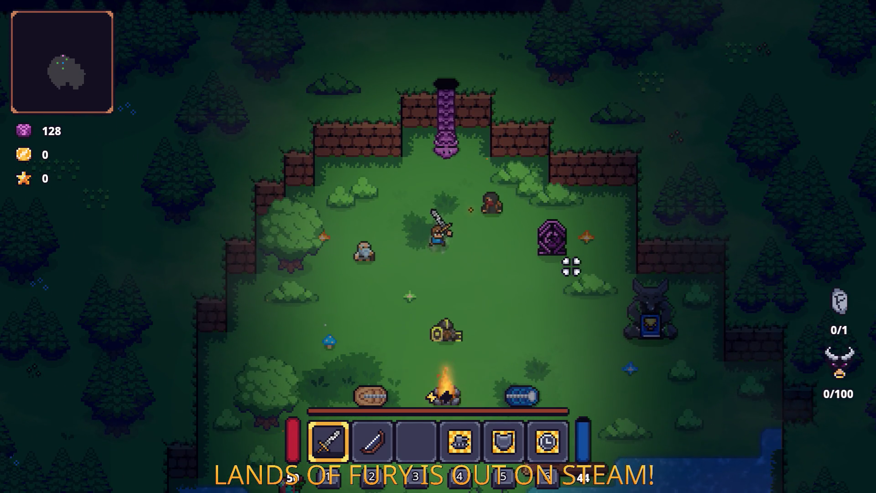
{"action": "key", "text": "space"}
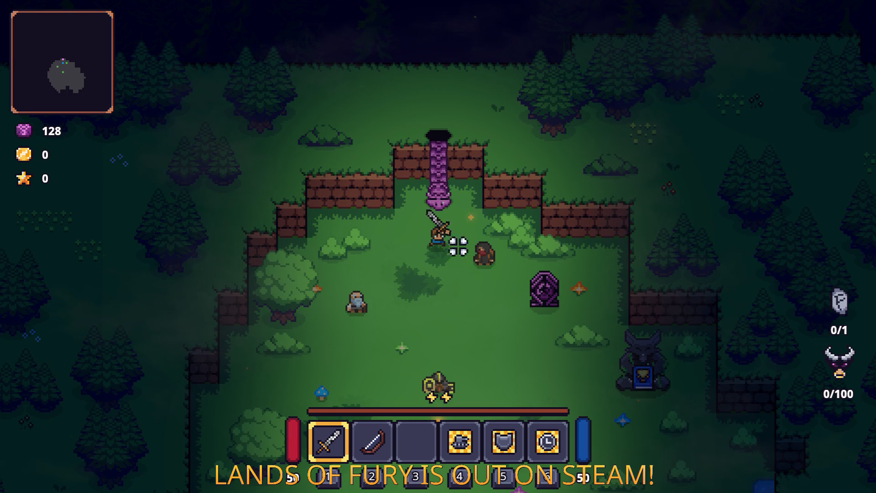
{"action": "key", "text": "w"}
{"action": "key", "text": "e"}
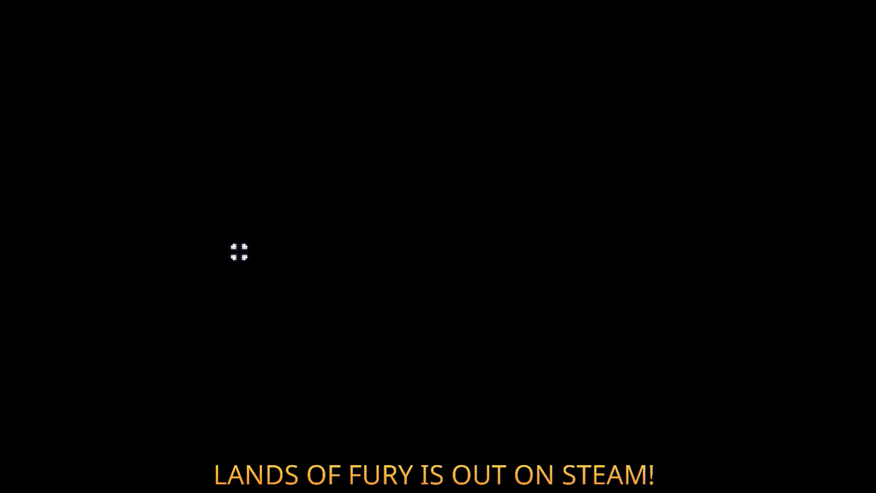
- Dash north through Elderglade Forest's tall grass, striking the stone along the way
{"action": "key", "text": "w"}
{"action": "key", "text": "space"}
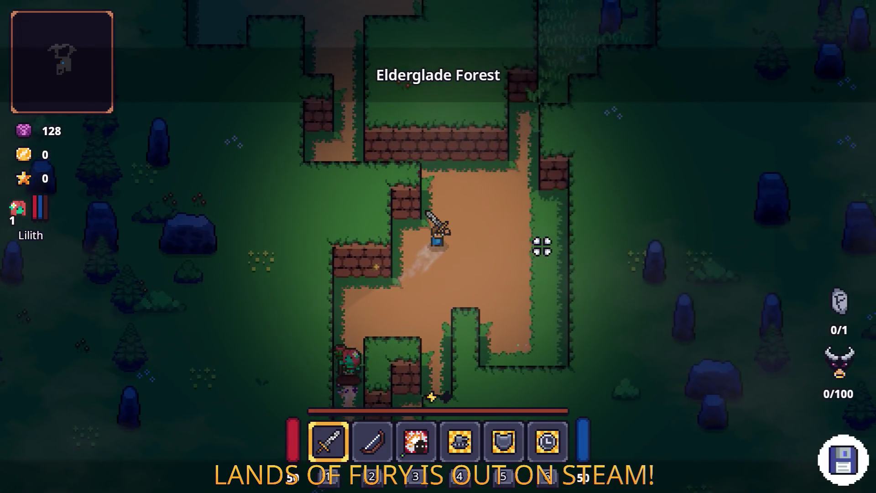
{"action": "key", "text": "w"}
{"action": "key", "text": "d"}
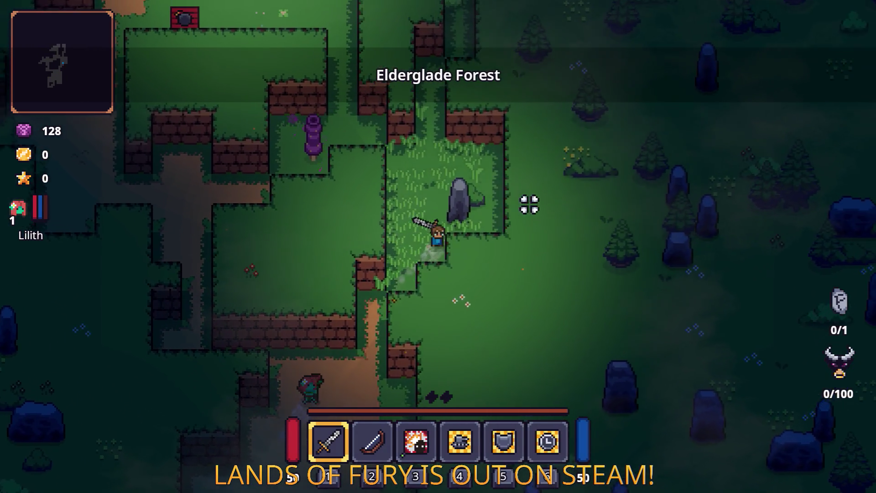
{"action": "key", "text": "space"}
{"action": "left_click", "coordinate": [476, 199]}
{"action": "key", "text": "a"}
{"action": "key", "text": "w"}
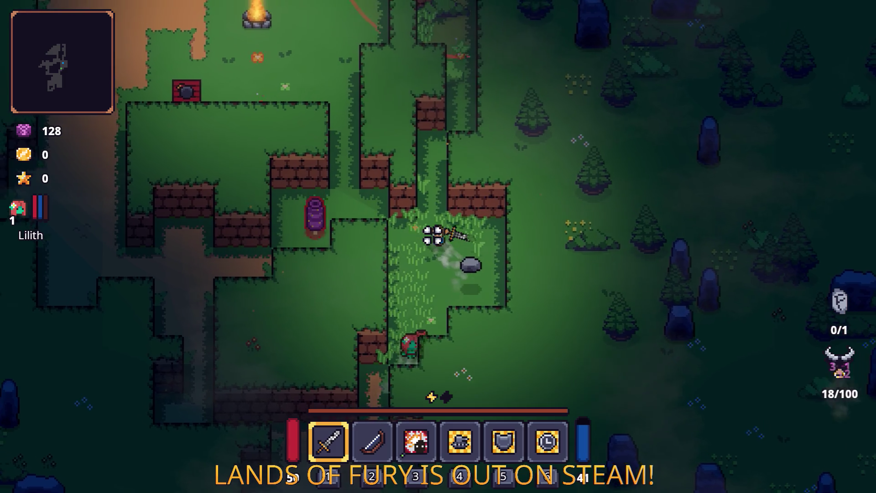
{"action": "key", "text": "d"}
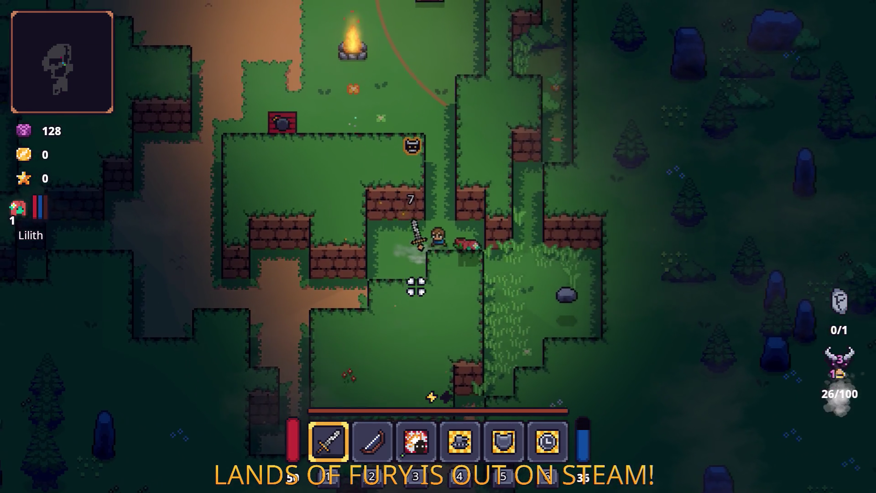
{"action": "key", "text": "w"}
{"action": "key", "text": "space"}
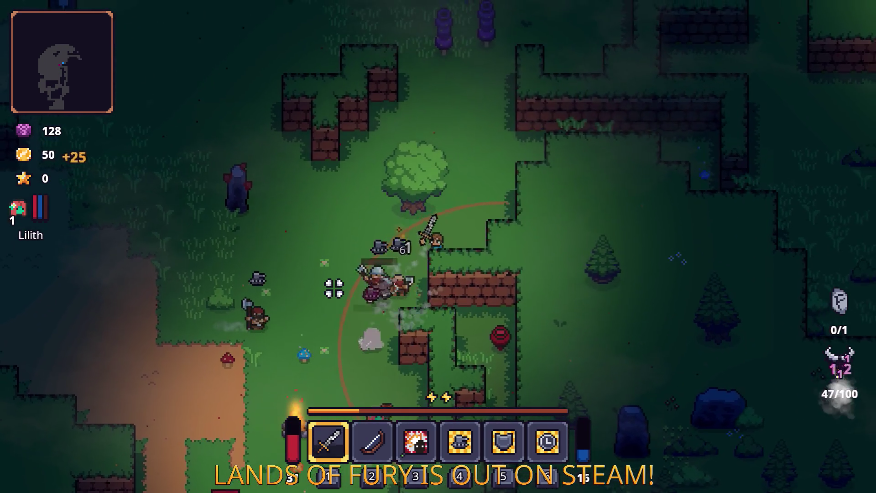
- Fight the enemy groups until Max levels up with 136 gold, then open the bow's Runes dialog
{"action": "key", "text": "a"}
{"action": "key", "text": "s"}
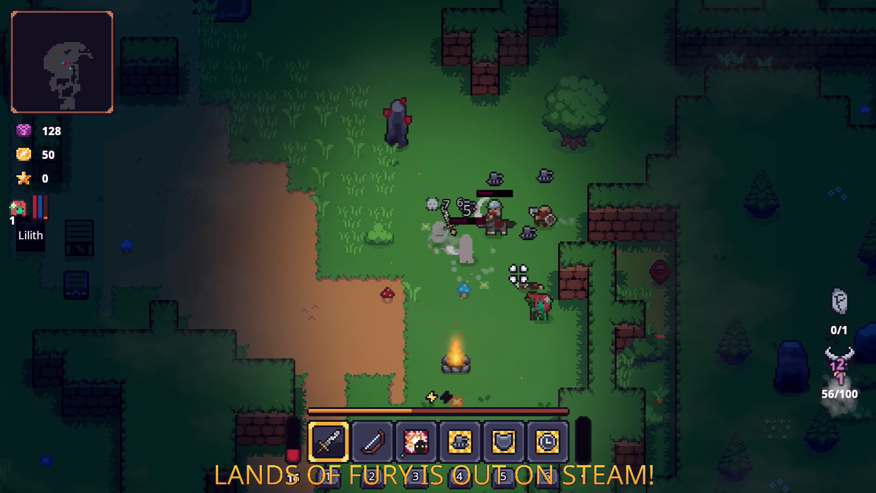
{"action": "key", "text": "a"}
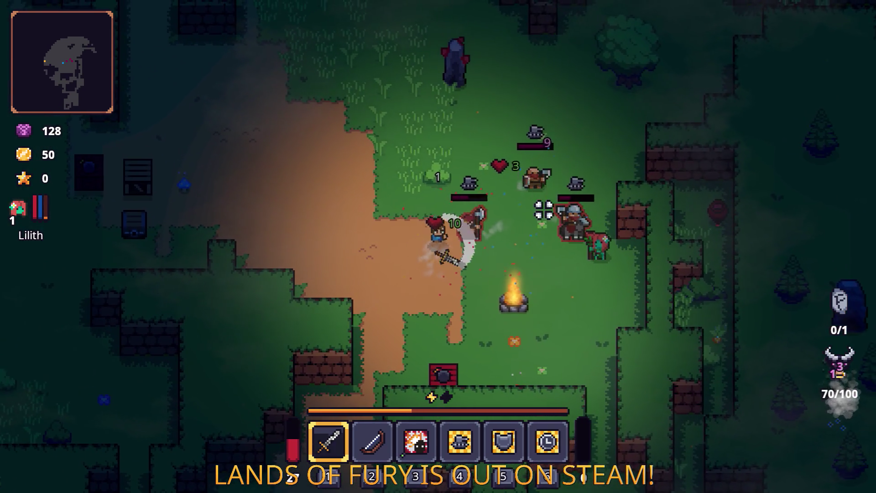
{"action": "key", "text": "a"}
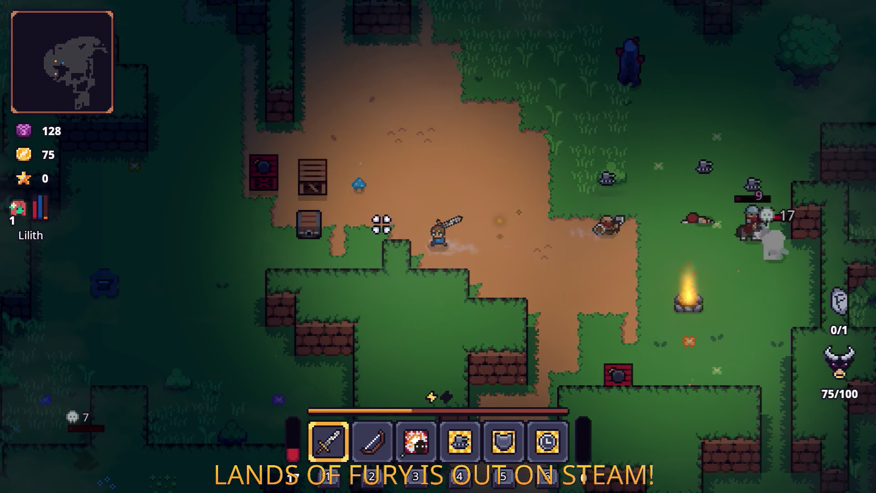
{"action": "key", "text": "d"}
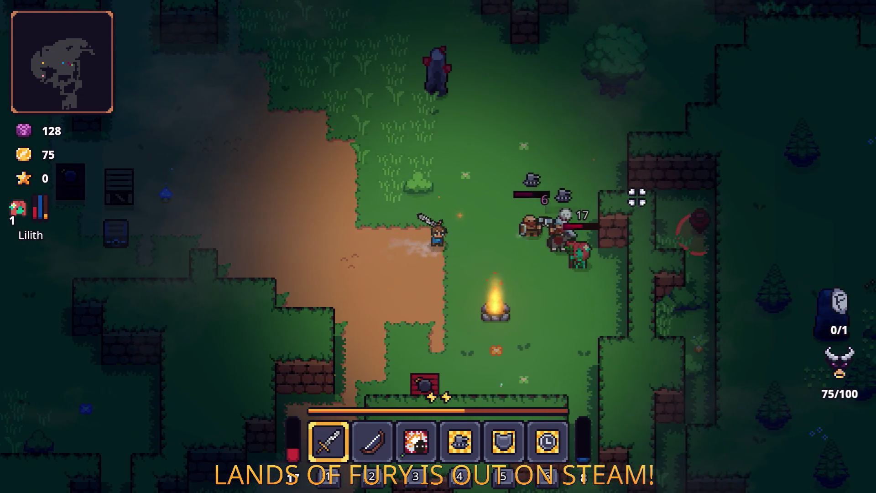
{"action": "key", "text": "w"}
{"action": "key", "text": "d"}
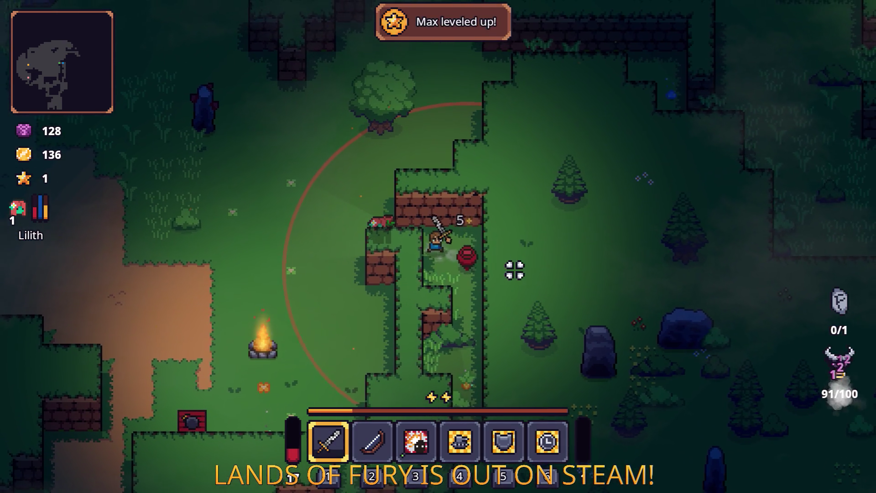
{"action": "key", "text": "a"}
{"action": "key", "text": "w"}
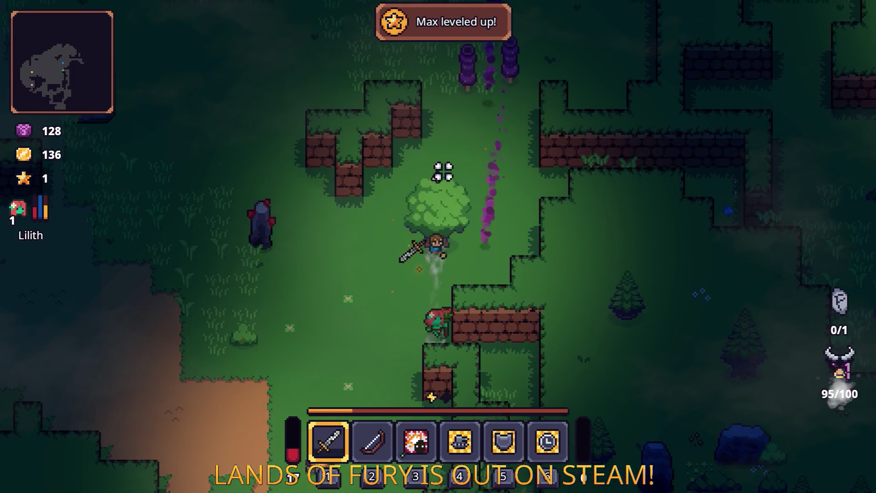
{"action": "right_click", "coordinate": [371, 296]}
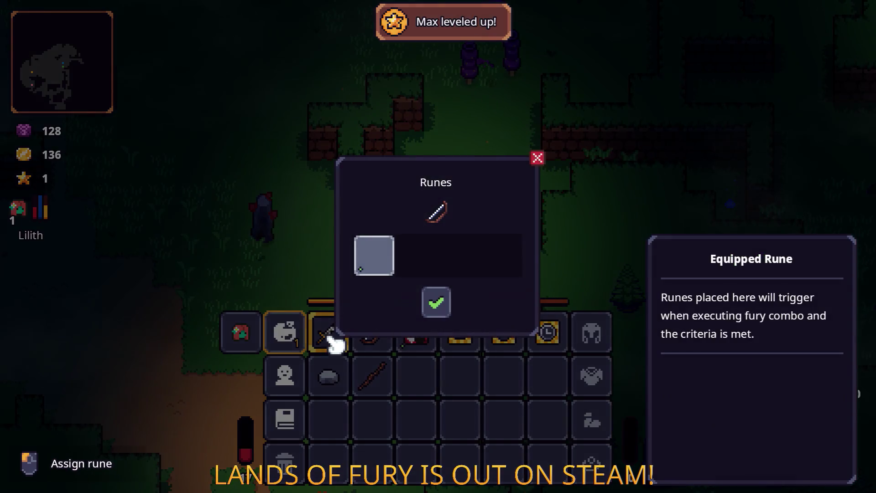
- Equip the Berserk Blast Rune on the bow
{"action": "left_click", "coordinate": [373, 255]}
{"action": "left_click", "coordinate": [376, 194]}
{"action": "left_click", "coordinate": [437, 302]}
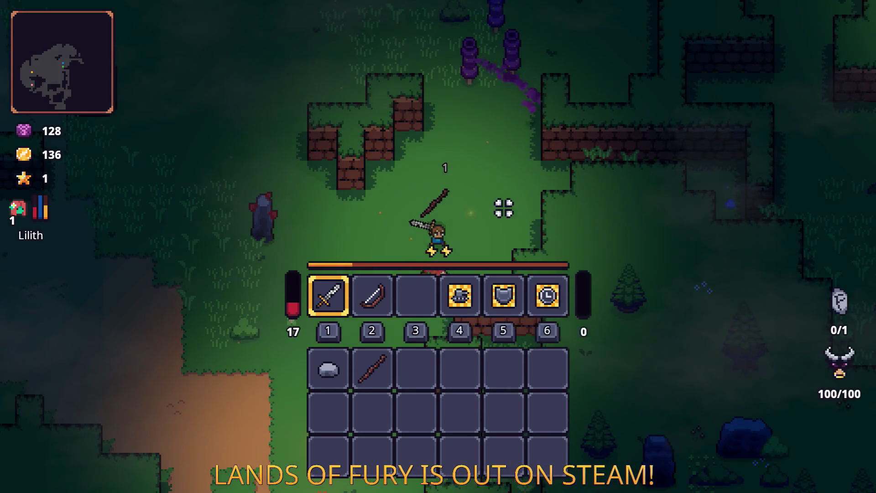
- Attack the purple caterpillar with the sword, then switch to the bow
{"action": "key", "text": "w"}
{"action": "left_click", "coordinate": [450, 141]}
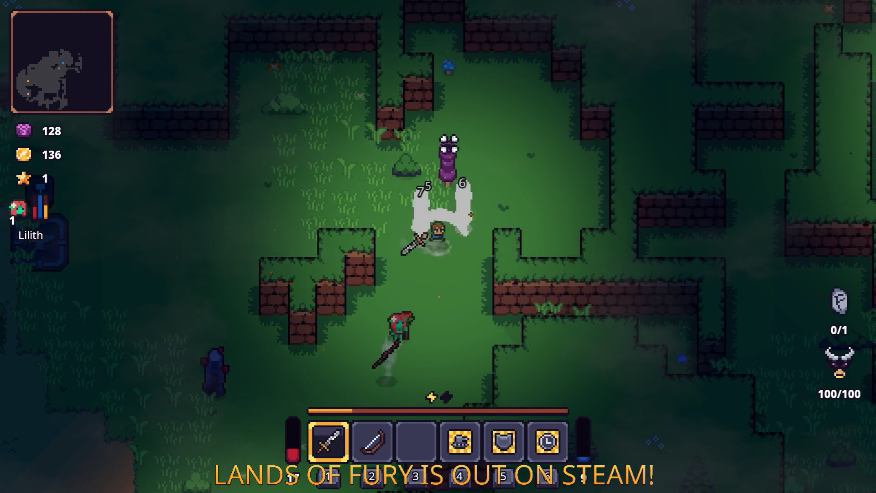
{"action": "left_click", "coordinate": [360, 180]}
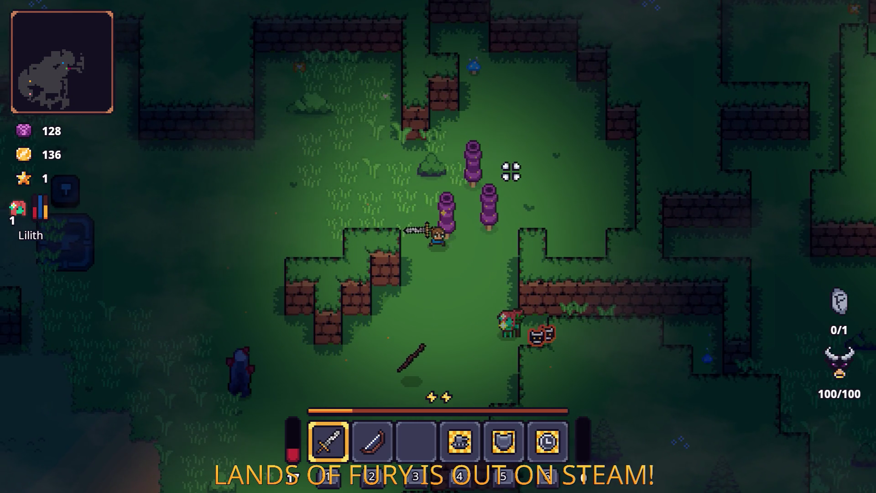
{"action": "key", "text": "Tab"}
{"action": "key", "text": "Tab"}
{"action": "key", "text": "2"}
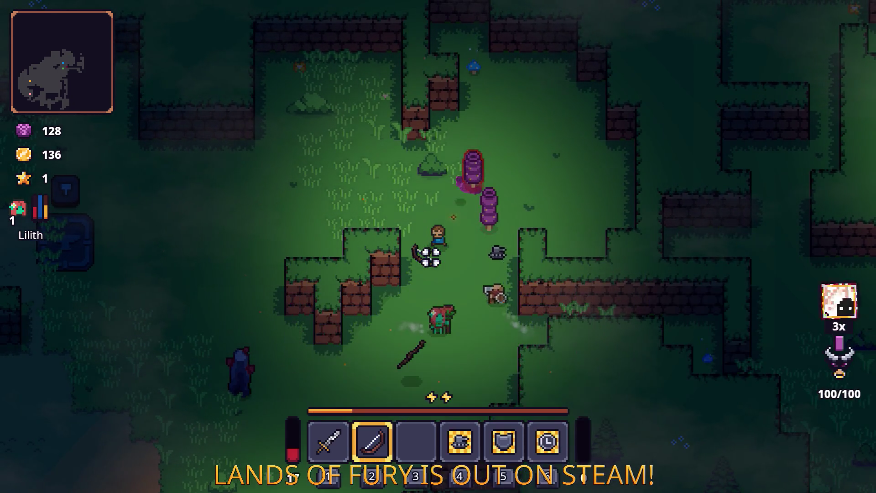
- Run through the clearings, past the campfire area and brick wall, and back up the grassy passage
{"action": "key", "text": "a"}
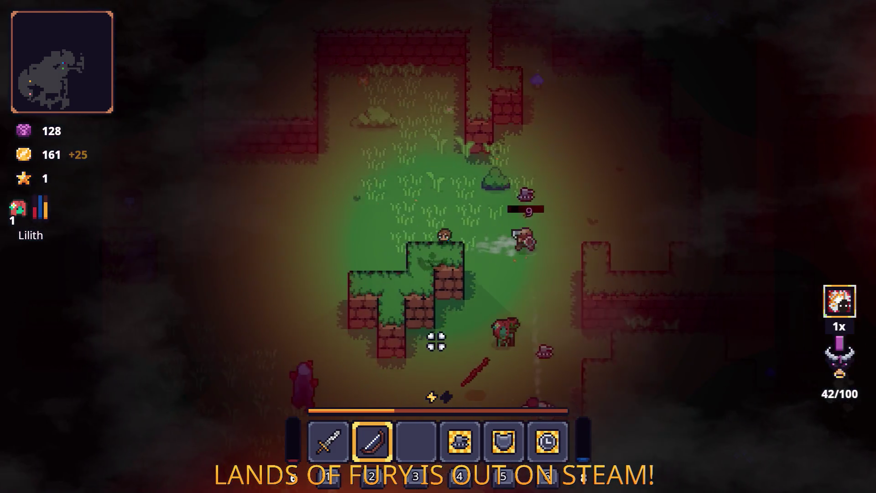
{"action": "key", "text": "a"}
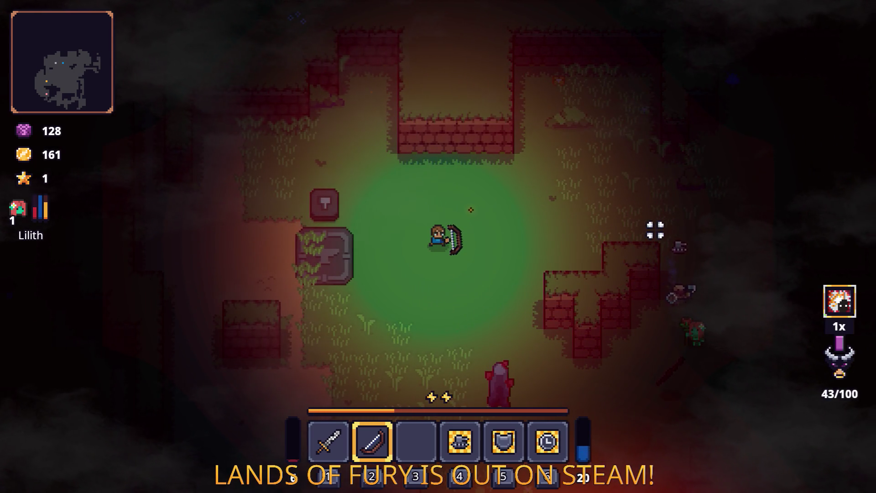
{"action": "key", "text": "a"}
{"action": "key", "text": "s"}
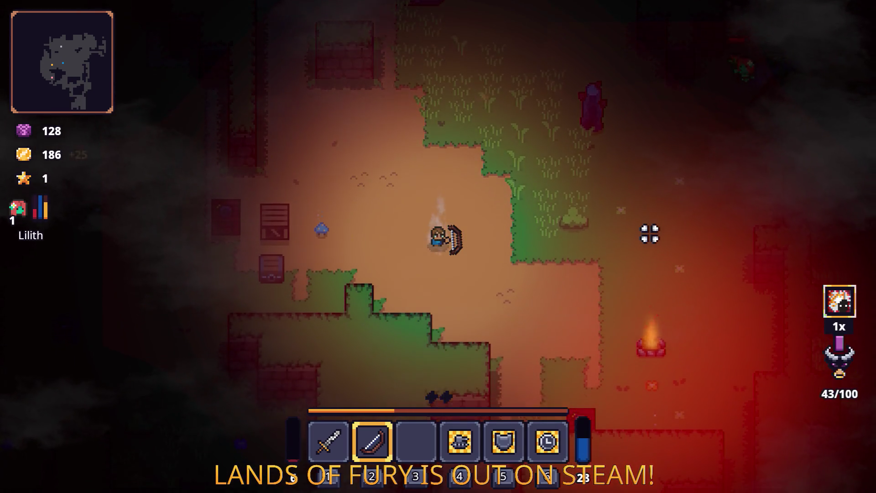
{"action": "key", "text": "w"}
{"action": "key", "text": "d"}
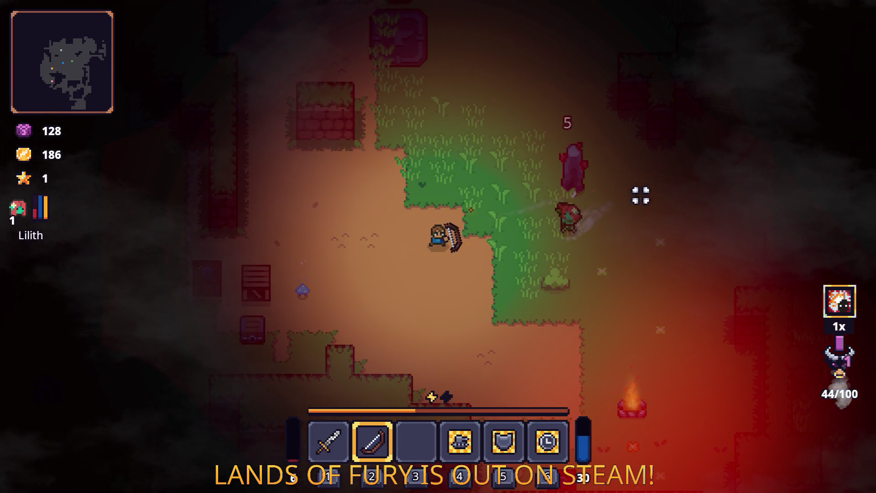
{"action": "key", "text": "w"}
{"action": "key", "text": "a"}
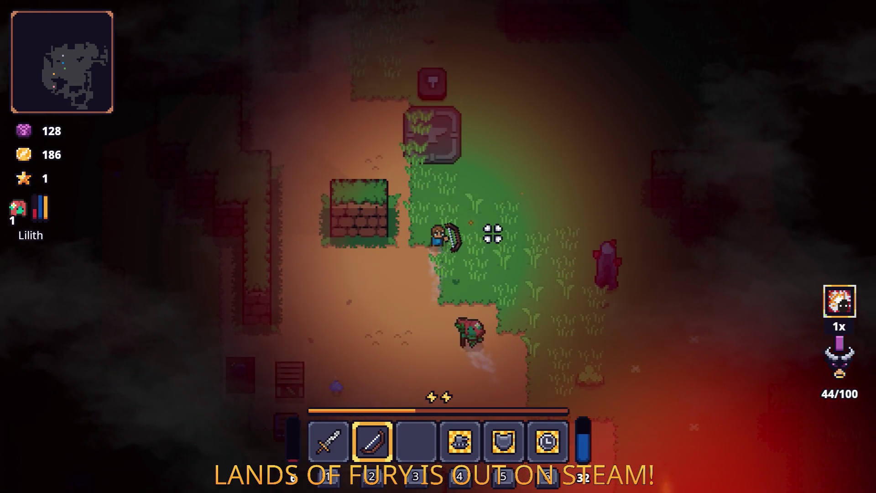
{"action": "key", "text": "w"}
{"action": "key", "text": "d"}
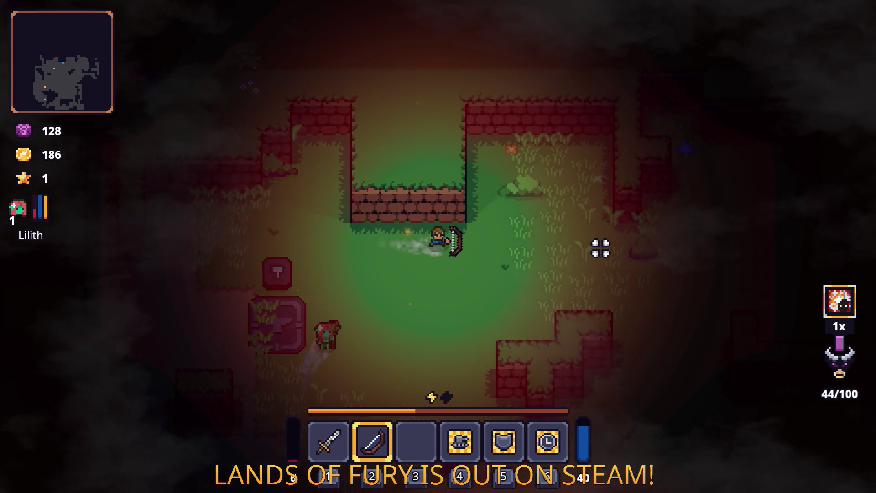
{"action": "key", "text": "d"}
{"action": "key", "text": "s"}
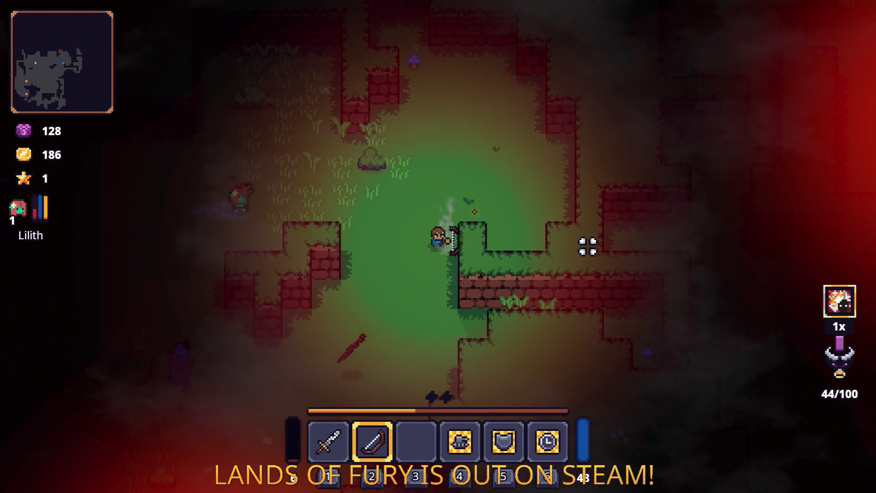
{"action": "key", "text": "s"}
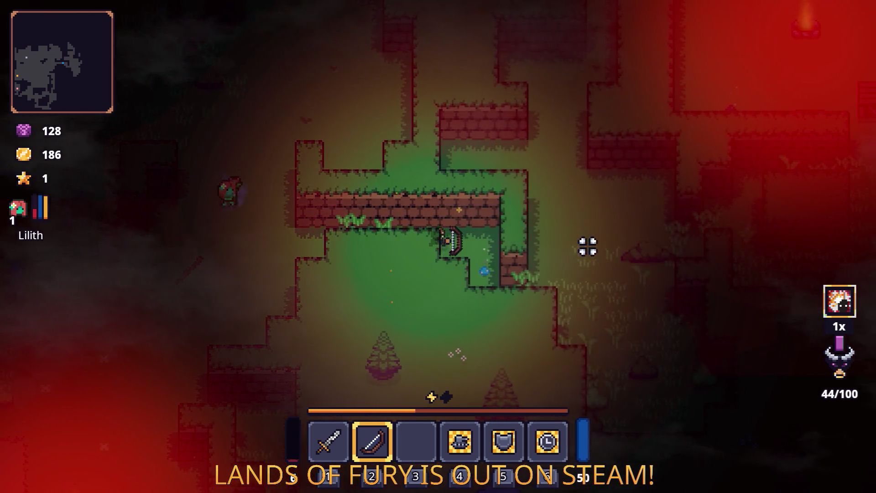
{"action": "key", "text": "d"}
{"action": "key", "text": "w"}
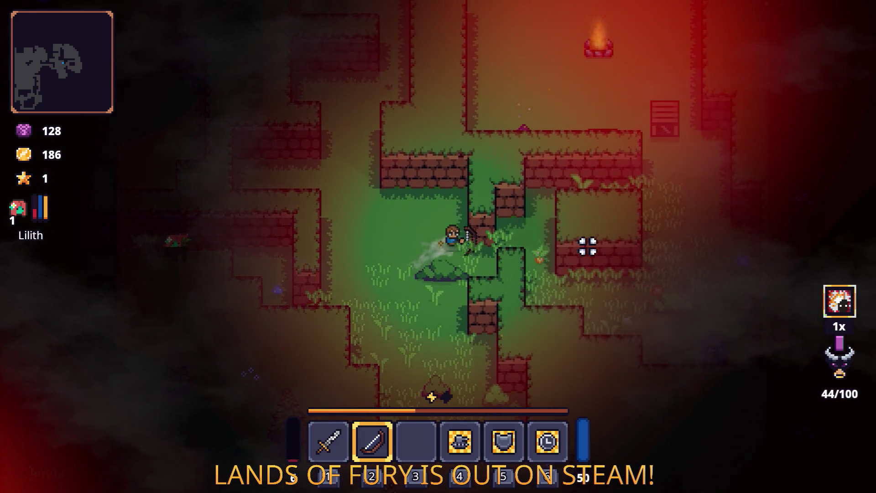
- Switch to the sword and kill the enemy by the wall near the campfire
{"action": "key", "text": "d"}
{"action": "key", "text": "1"}
{"action": "key", "text": "w"}
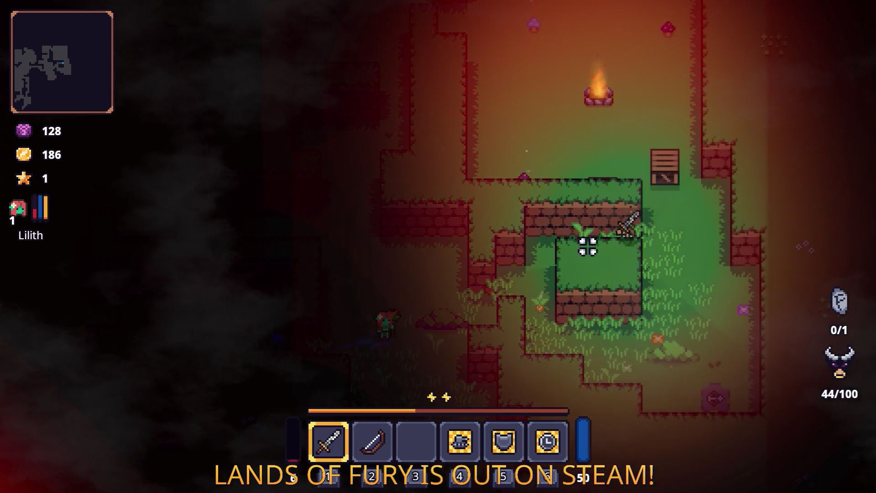
{"action": "key", "text": "w"}
{"action": "left_click", "coordinate": [479, 268]}
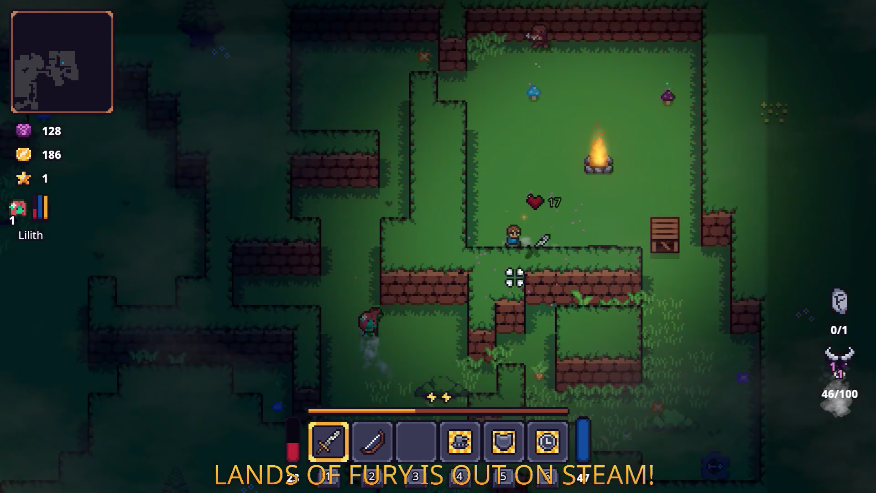
{"action": "key", "text": "w"}
{"action": "left_click", "coordinate": [598, 192]}
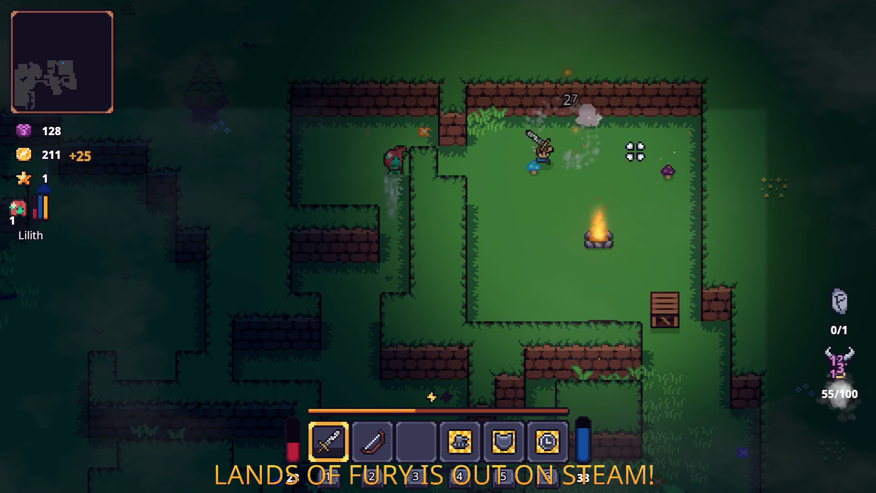
- Cross the clearing and strike the stone enemy and the nearby red enemies
{"action": "key", "text": "d"}
{"action": "key", "text": "s"}
{"action": "key", "text": "d"}
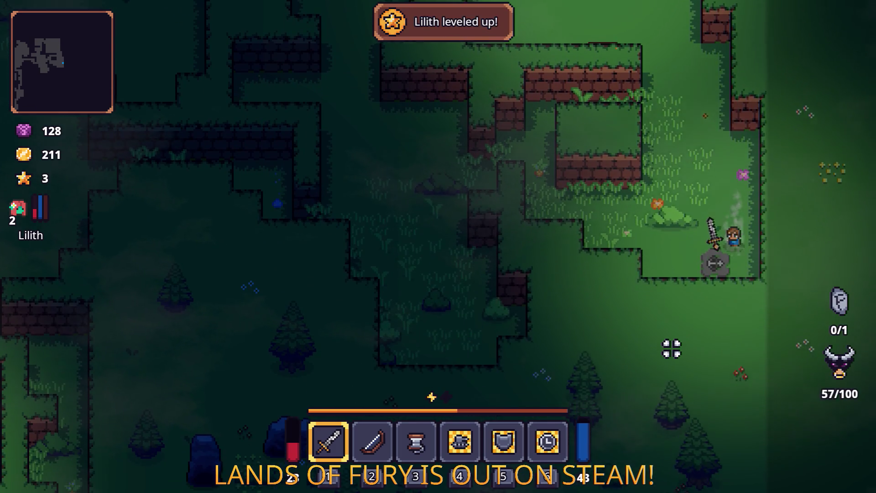
{"action": "key", "text": "a"}
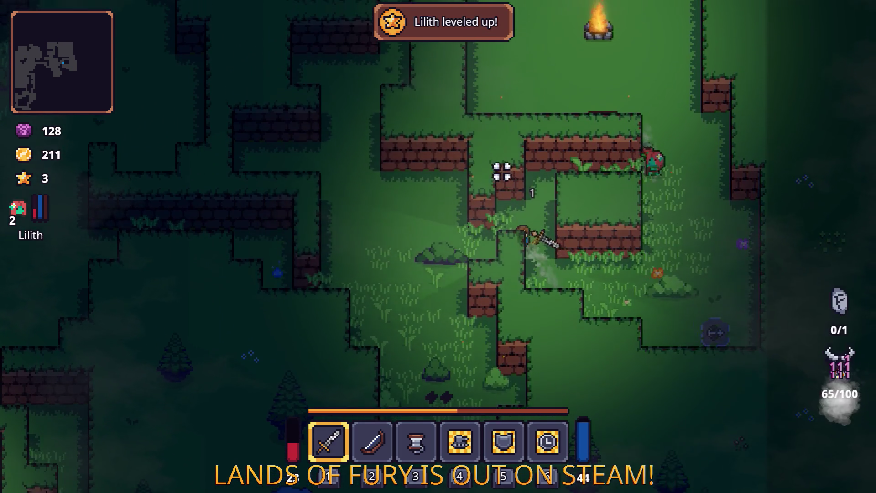
{"action": "key", "text": "a"}
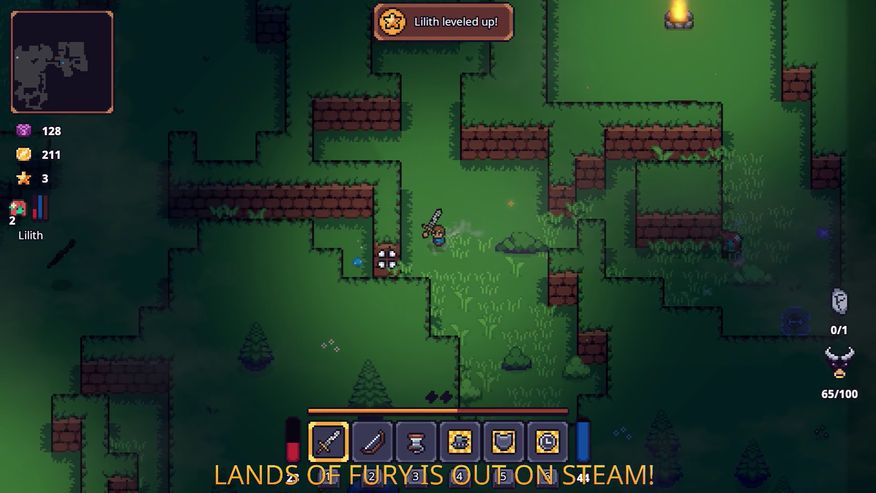
{"action": "key", "text": "a"}
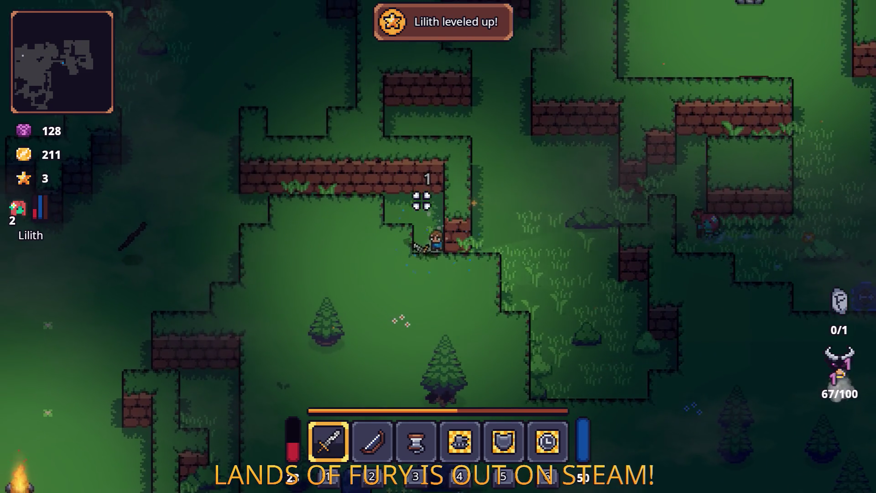
{"action": "key", "text": "a"}
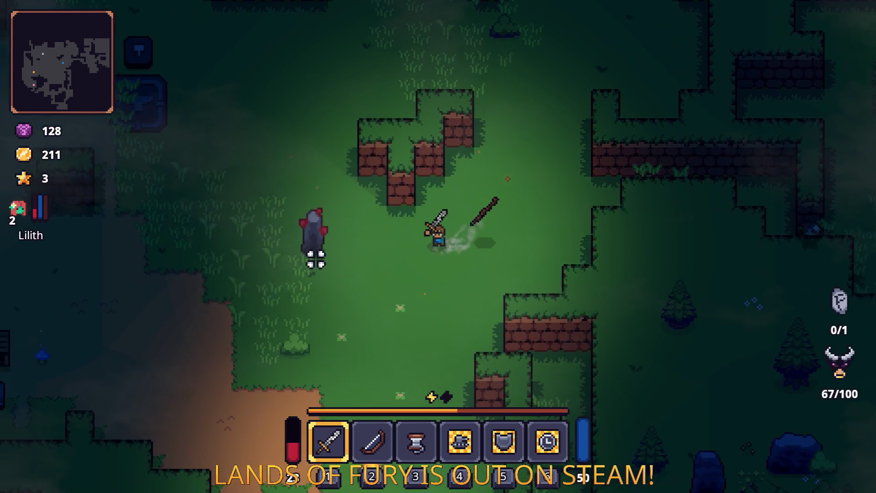
{"action": "key", "text": "a"}
{"action": "left_click", "coordinate": [315, 257]}
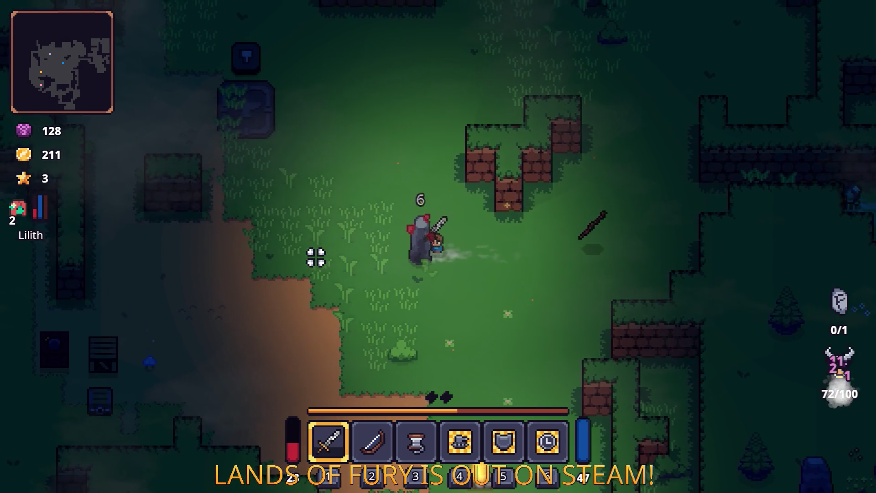
{"action": "key", "text": "a"}
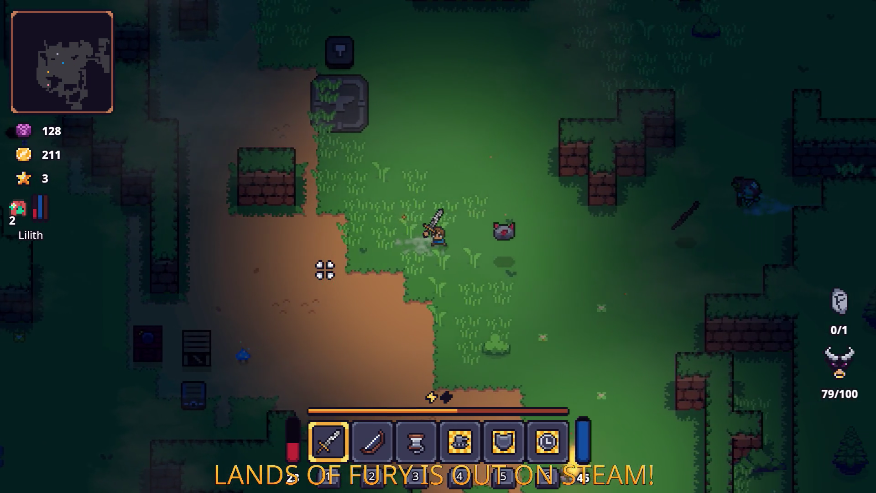
{"action": "key", "text": "a"}
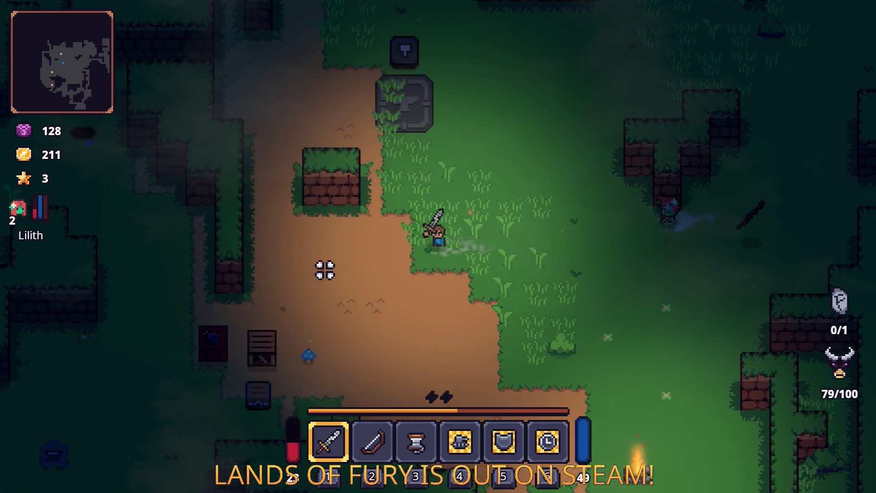
{"action": "key", "text": "a"}
{"action": "key", "text": "s"}
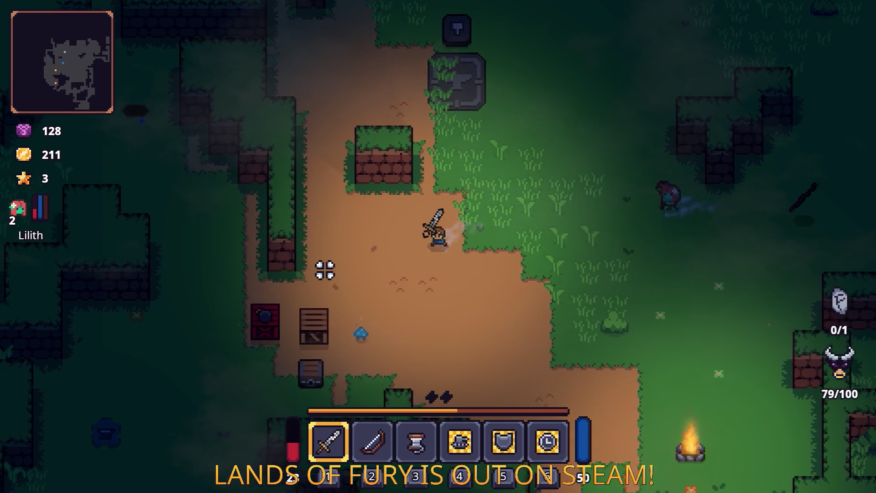
{"action": "left_click", "coordinate": [325, 270]}
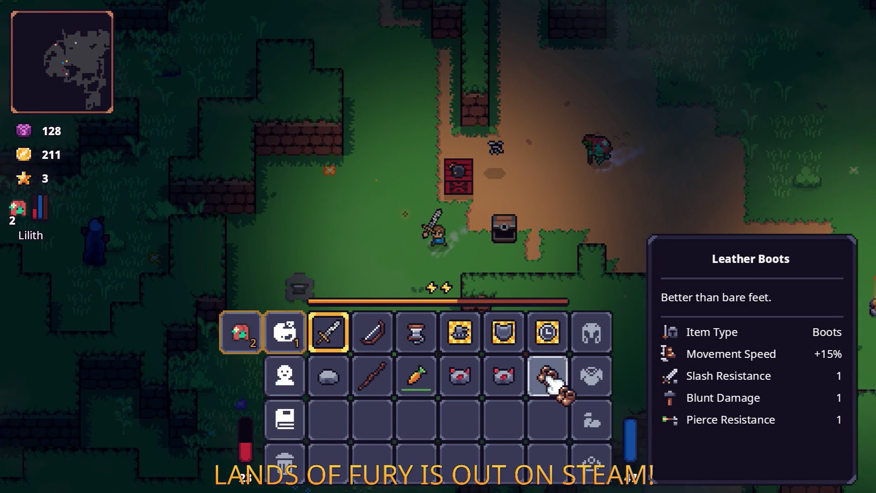
- Close in on the axe enemy past the anvil and finish it off
{"action": "key", "text": "a"}
{"action": "key", "text": "s"}
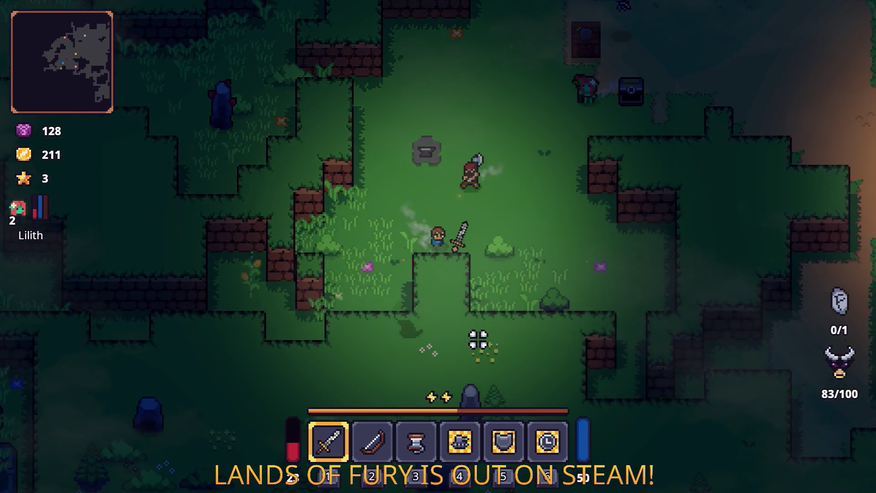
{"action": "key", "text": "w"}
{"action": "key", "text": "d"}
{"action": "left_click", "coordinate": [454, 185]}
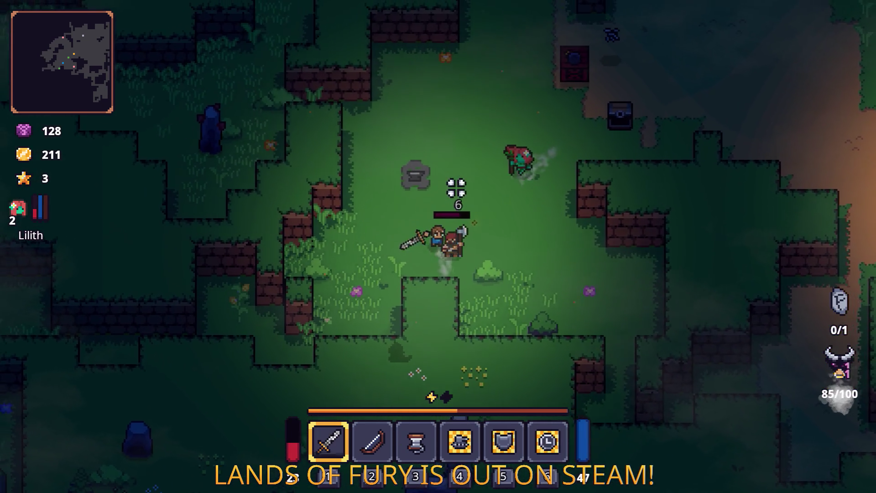
{"action": "key", "text": "d"}
{"action": "left_click", "coordinate": [505, 228]}
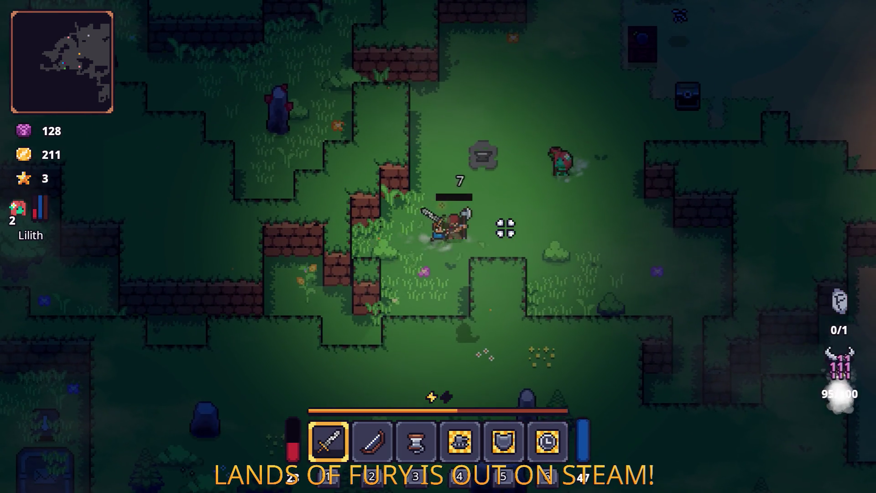
{"action": "left_click", "coordinate": [505, 229]}
- Strike two more enemies, pick up the Corn drop at 237 gold and enter the cavern
{"action": "key", "text": "s"}
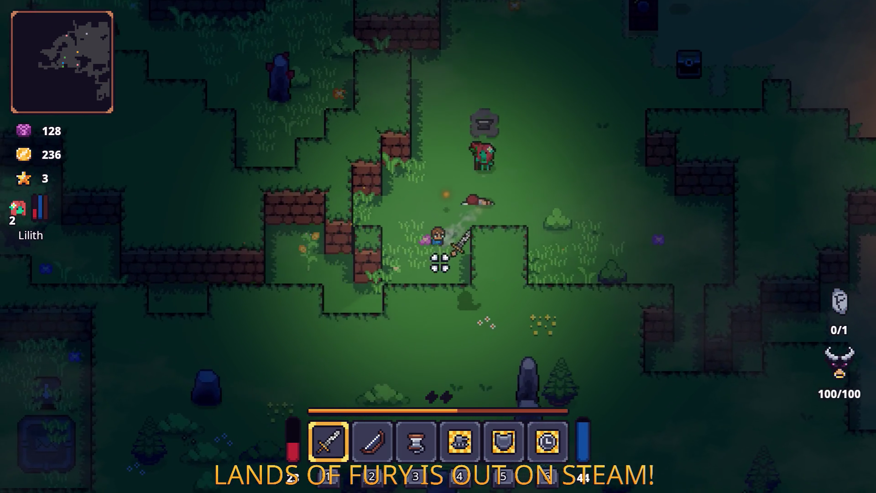
{"action": "key", "text": "a"}
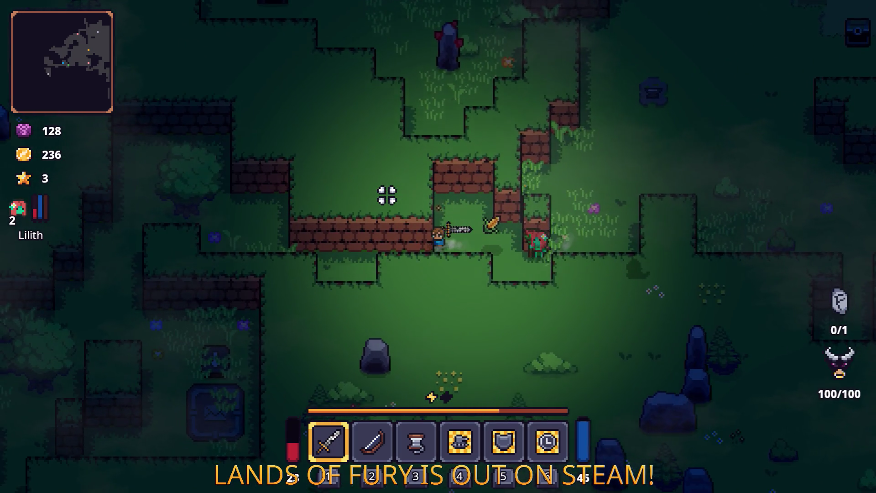
{"action": "key", "text": "a"}
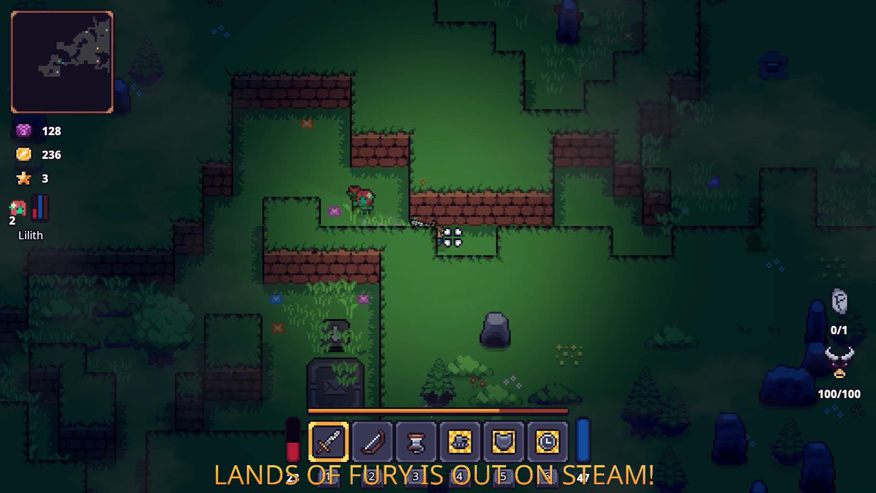
{"action": "key", "text": "d"}
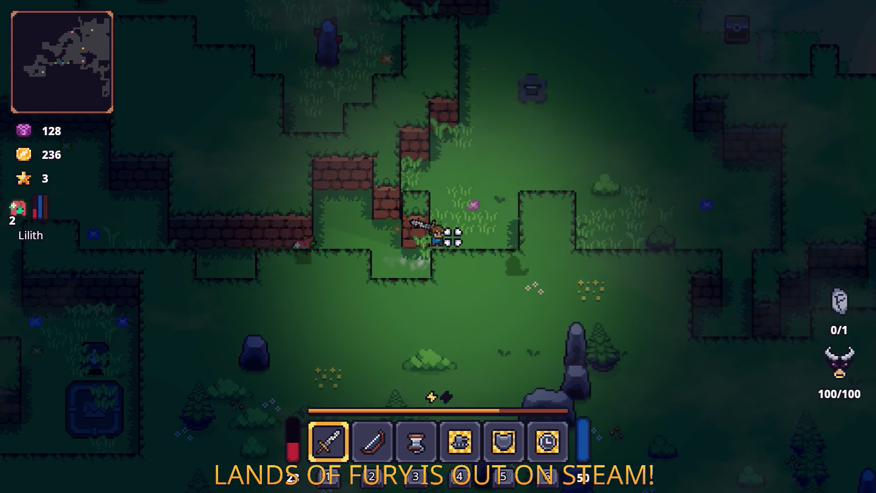
{"action": "key", "text": "w"}
{"action": "key", "text": "a"}
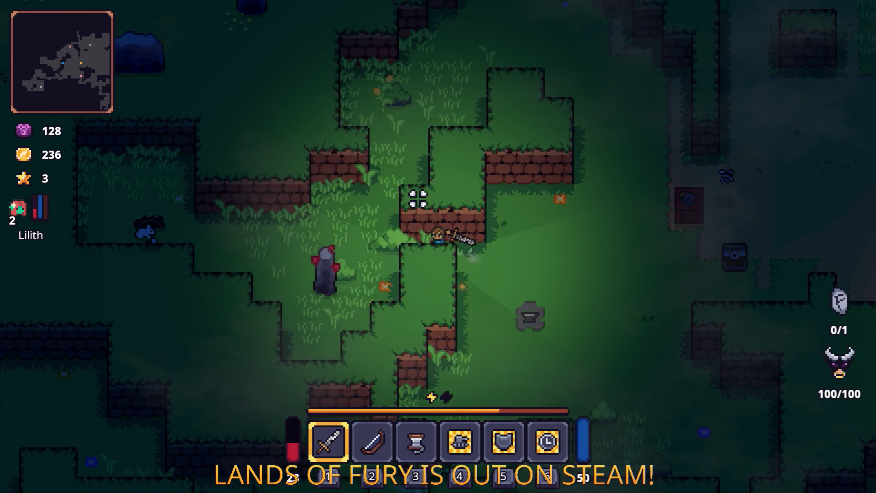
{"action": "key", "text": "a"}
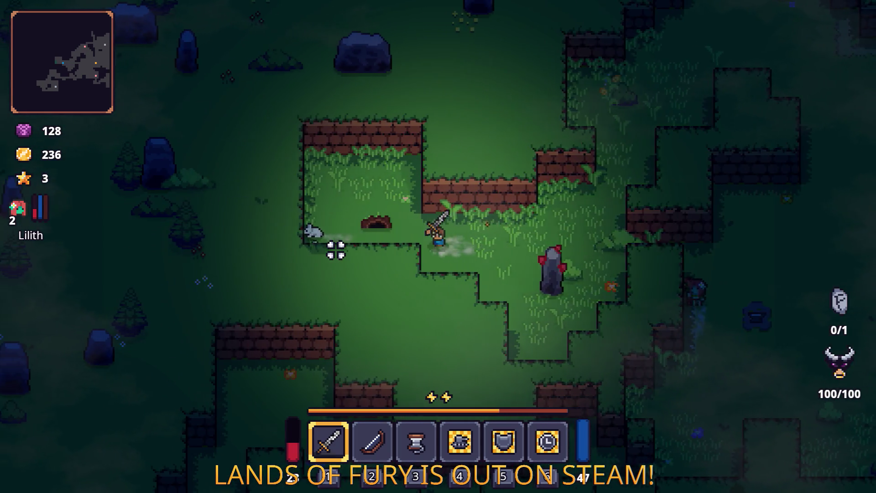
{"action": "left_click", "coordinate": [335, 249]}
{"action": "key", "text": "d"}
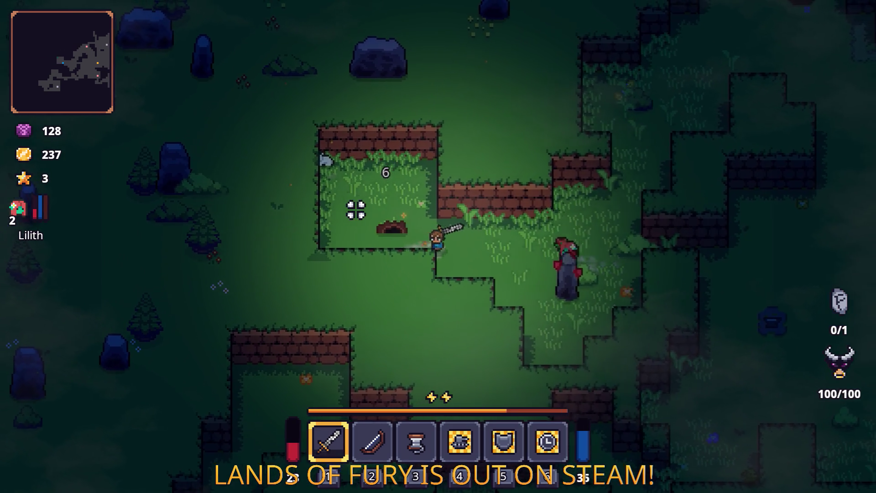
{"action": "left_click", "coordinate": [411, 191]}
{"action": "key", "text": "w"}
{"action": "key", "text": "d"}
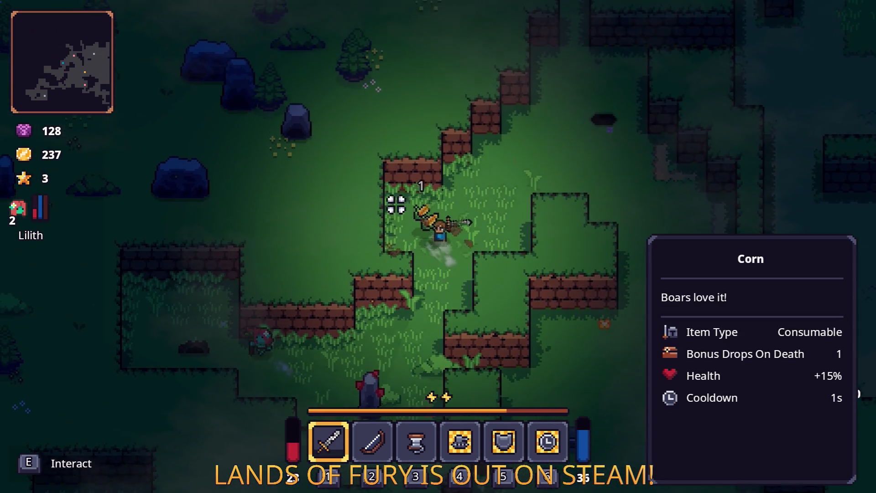
{"action": "key", "text": "w"}
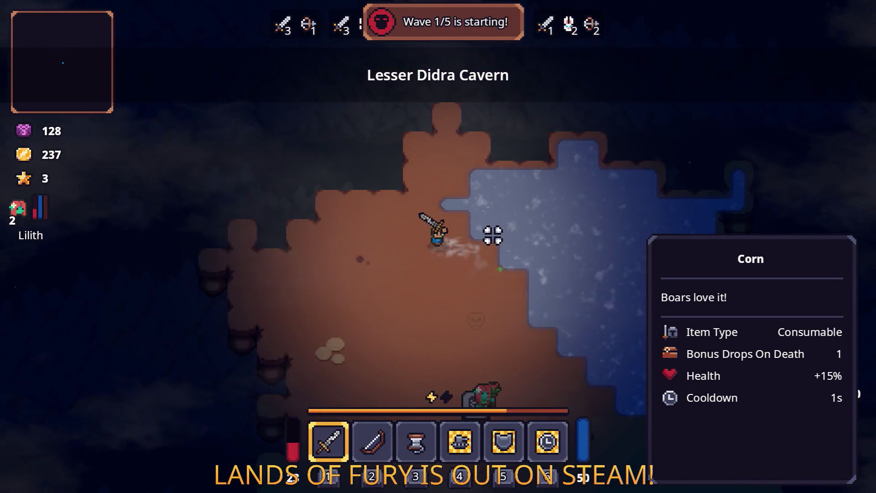
- Swing at wave 1 and move around Lesser Didra Cavern, then pause the game with Esc
{"action": "left_click", "coordinate": [492, 235]}
{"action": "key", "text": "w"}
{"action": "key", "text": "d"}
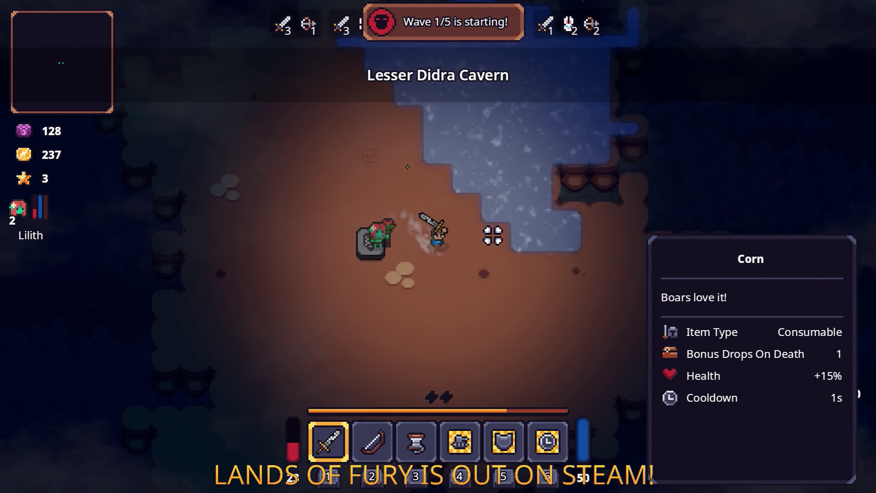
{"action": "key", "text": "d"}
{"action": "key", "text": "w"}
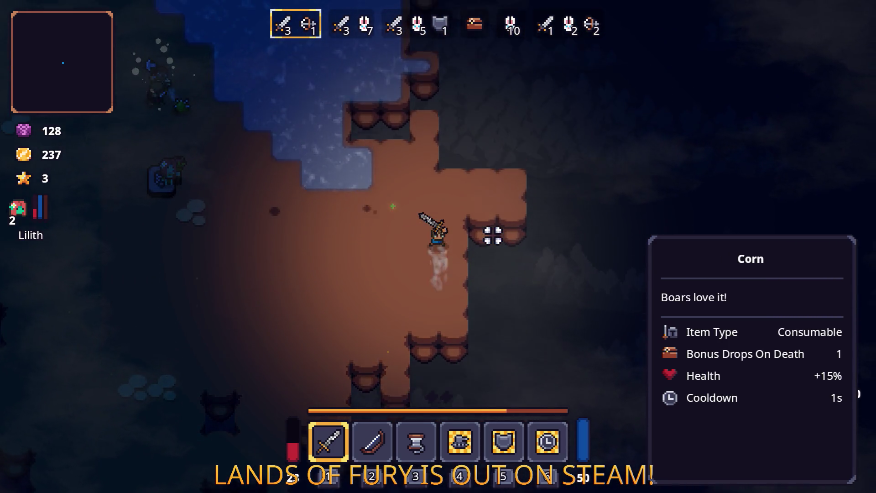
{"action": "key", "text": "d"}
{"action": "key", "text": "a"}
{"action": "key", "text": "s"}
{"action": "key", "text": "d"}
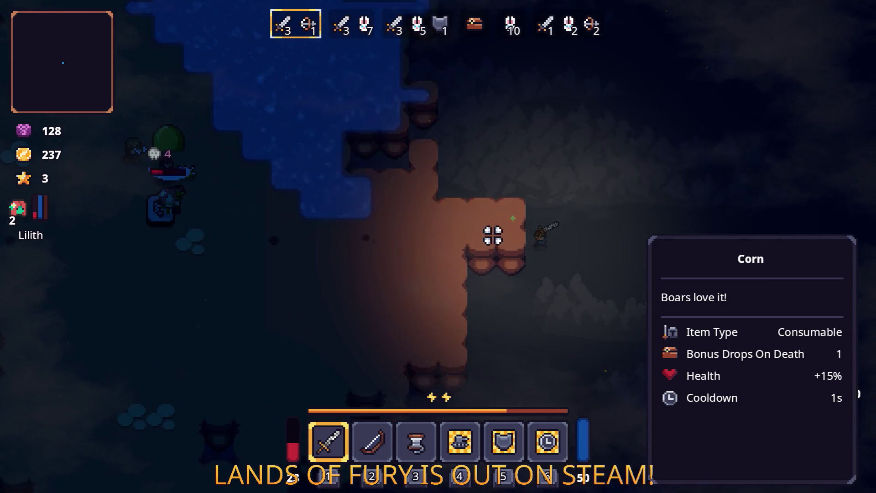
{"action": "key", "text": "a"}
{"action": "key", "text": "s"}
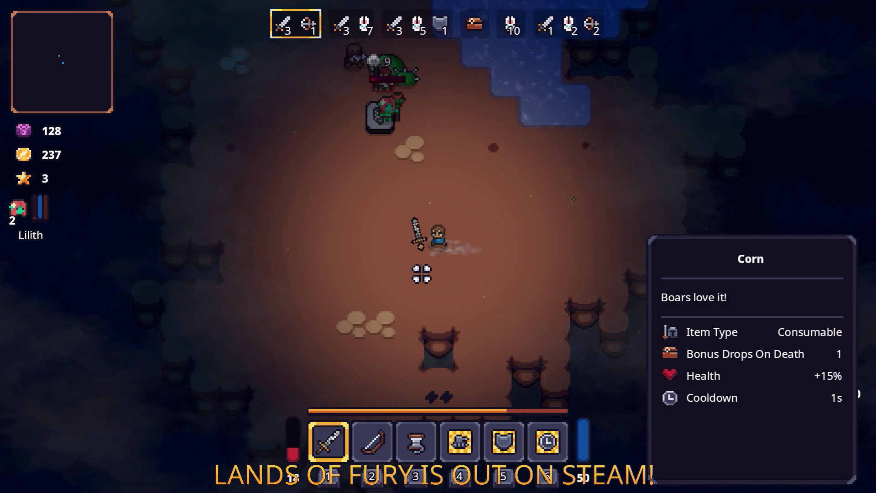
{"action": "key", "text": "Escape"}
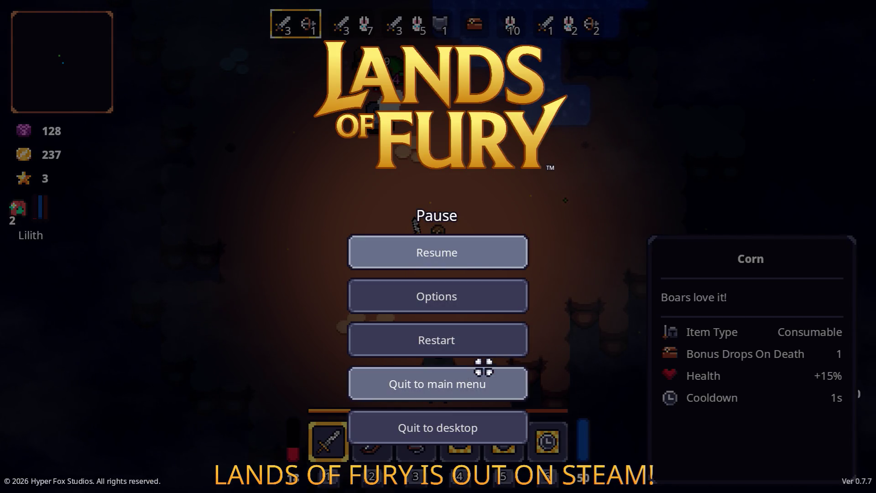
- Quit the cavern run to the main menu and start playing again on the saved Max profile
{"action": "left_click", "coordinate": [475, 390]}
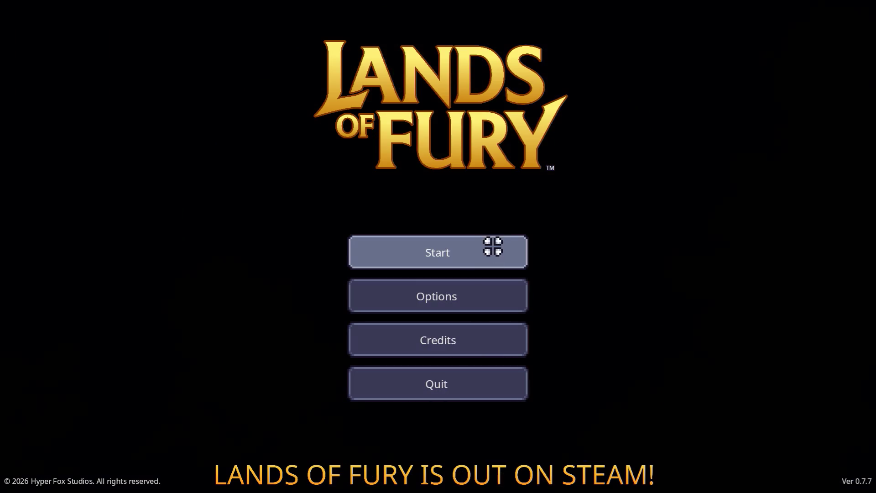
{"action": "left_click", "coordinate": [493, 249]}
{"action": "left_click", "coordinate": [477, 254]}
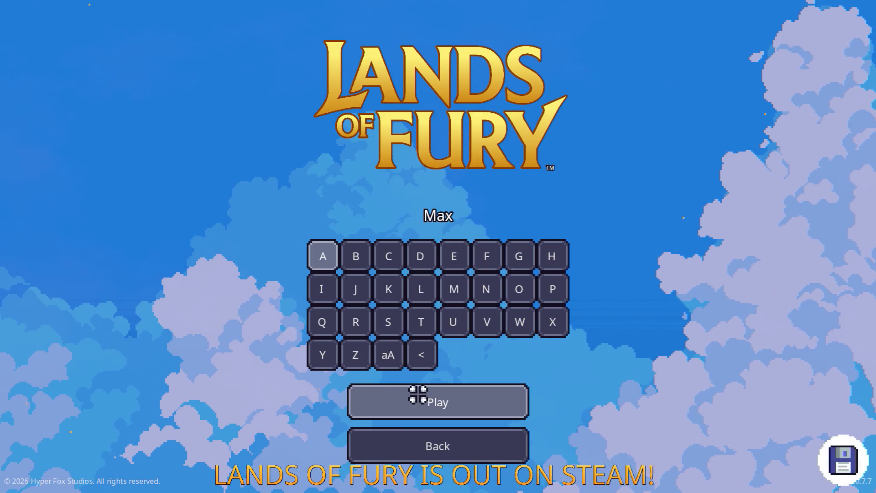
{"action": "left_click", "coordinate": [415, 396]}
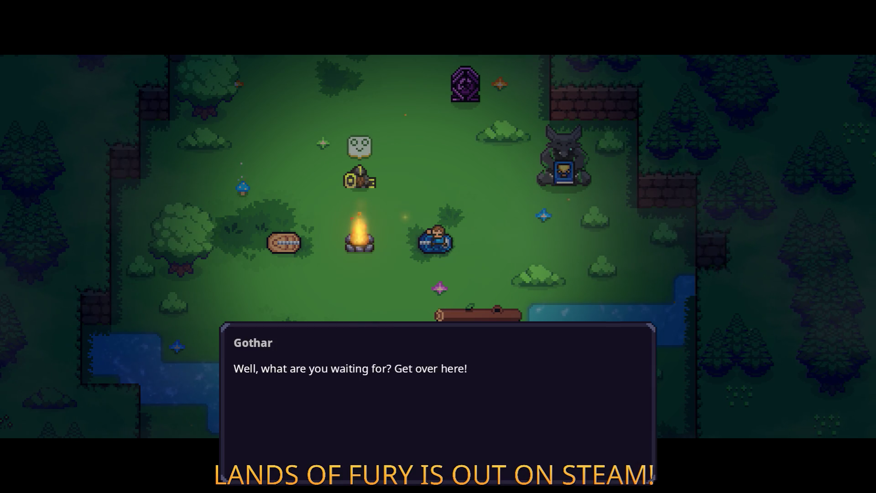
- Talk to Gothar by the campfire, choose 'I'd like your guidance first' and hear his instructions
{"action": "key", "text": "w"}
{"action": "key", "text": "a"}
{"action": "key", "text": "e"}
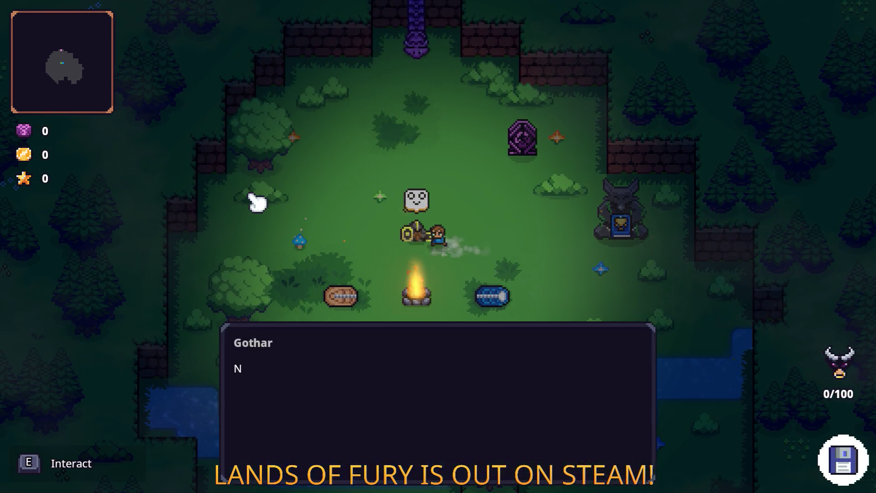
{"action": "key", "text": "e"}
{"action": "key", "text": "e"}
{"action": "key", "text": "e"}
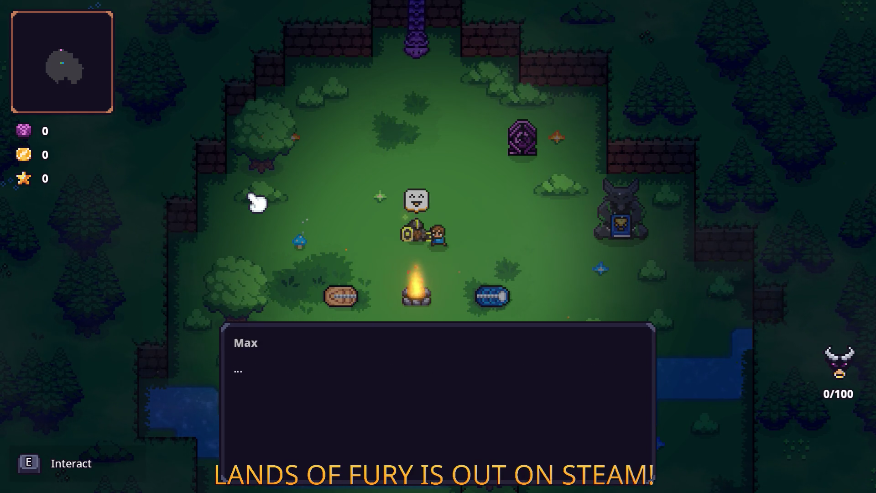
{"action": "key", "text": "e"}
{"action": "key", "text": "e"}
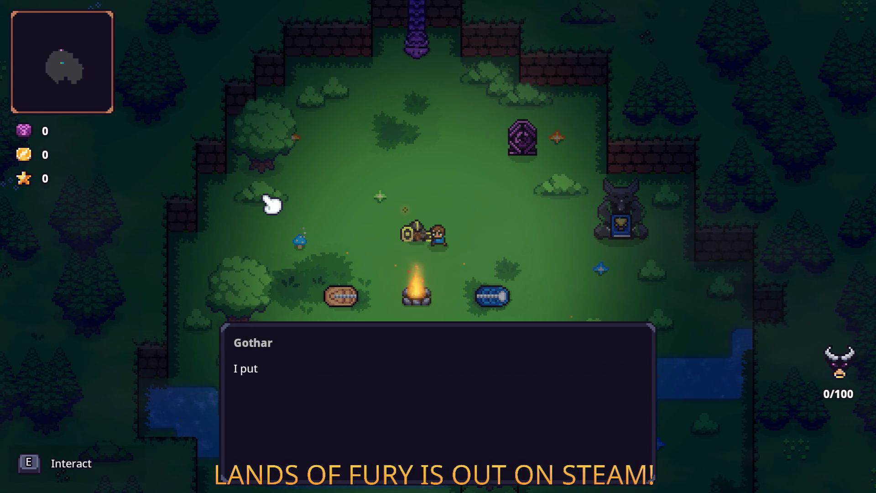
{"action": "key", "text": "e"}
{"action": "key", "text": "s"}
{"action": "key", "text": "e"}
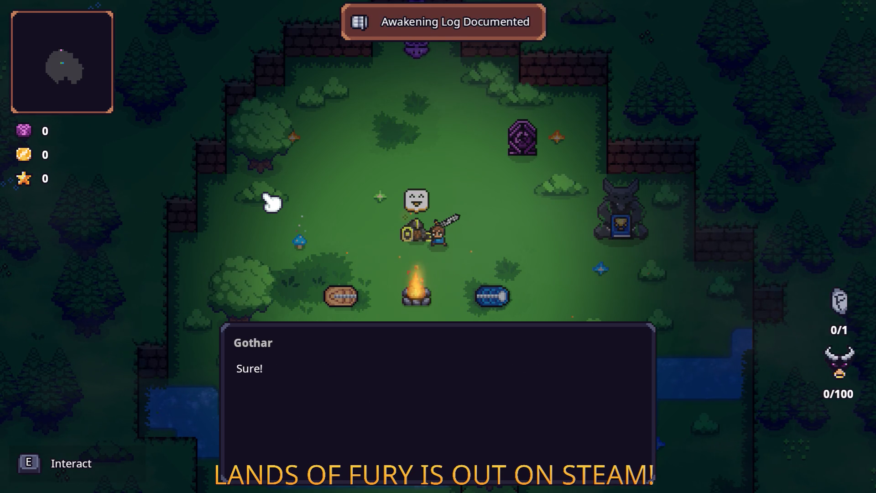
{"action": "key", "text": "e"}
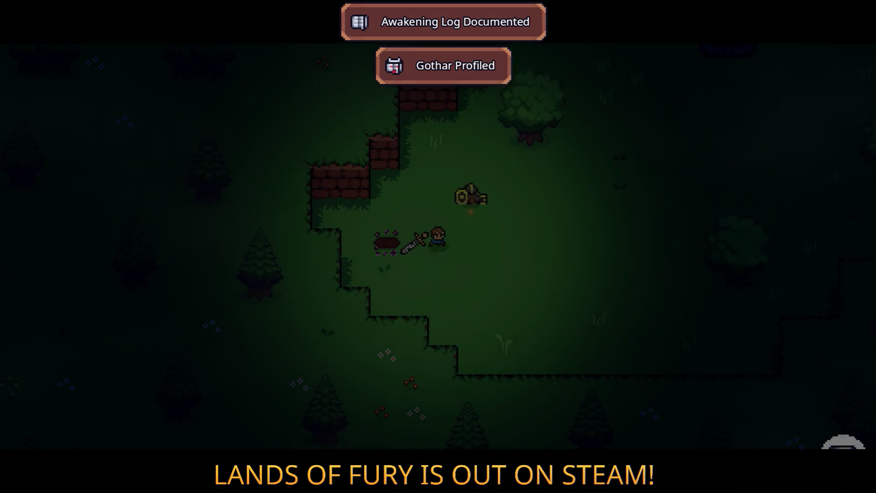
{"action": "key", "text": "e"}
{"action": "key", "text": "e"}
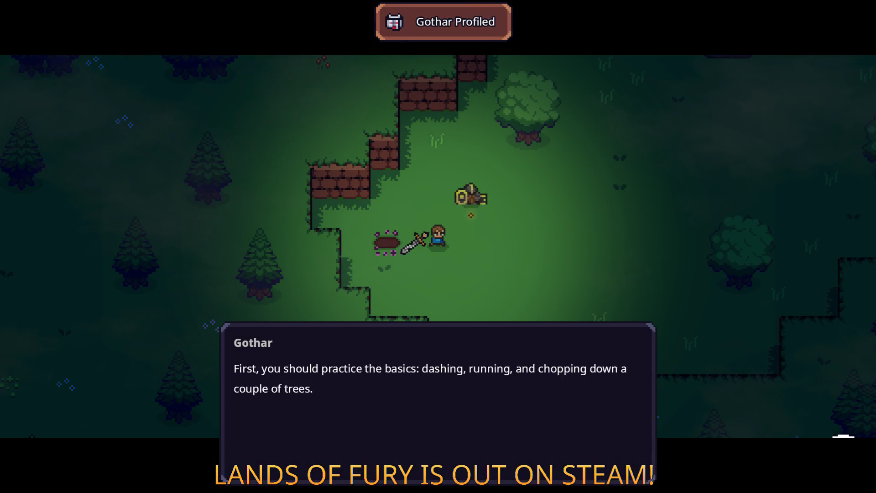
{"action": "key", "text": "e"}
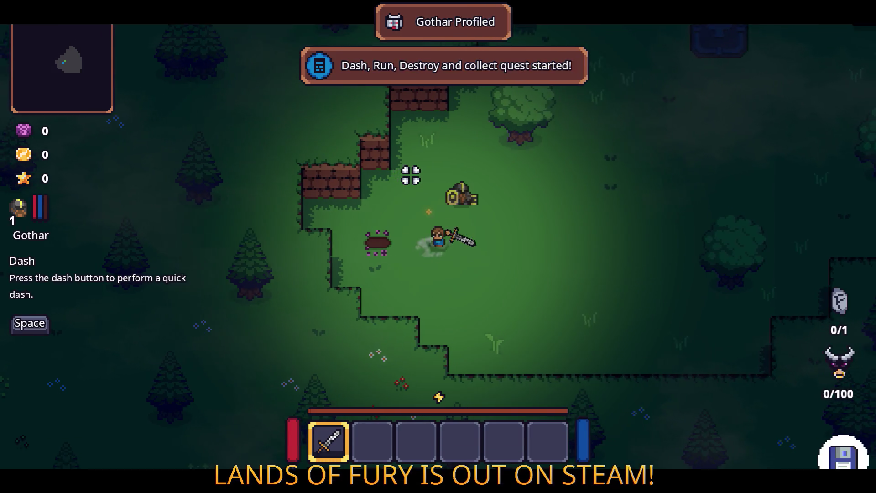
- Dash toward the trees and chop one down for a Wooden Stick
{"action": "key", "text": "d"}
{"action": "key", "text": "space"}
{"action": "key", "text": "w"}
{"action": "key", "text": "a"}
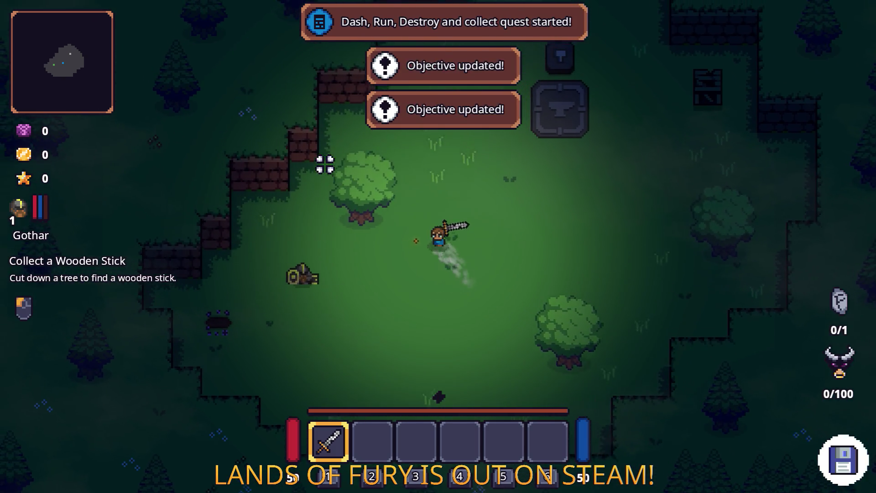
{"action": "left_click", "coordinate": [370, 144]}
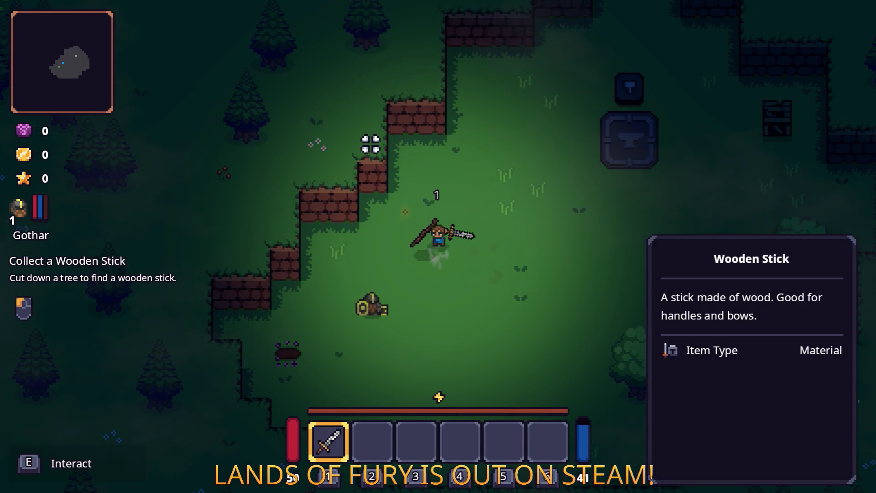
- Break the crate near the anvil and pick up the rope
{"action": "key", "text": "d"}
{"action": "key", "text": "d"}
{"action": "key", "text": "w"}
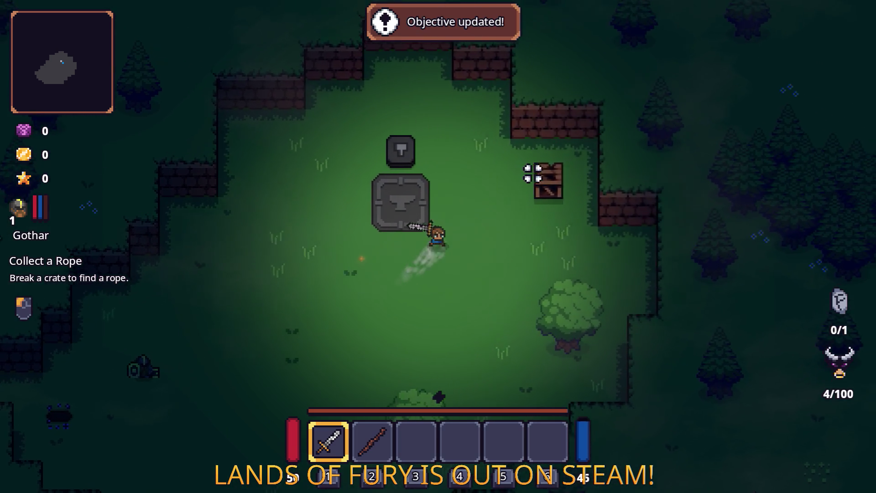
{"action": "left_click", "coordinate": [545, 184]}
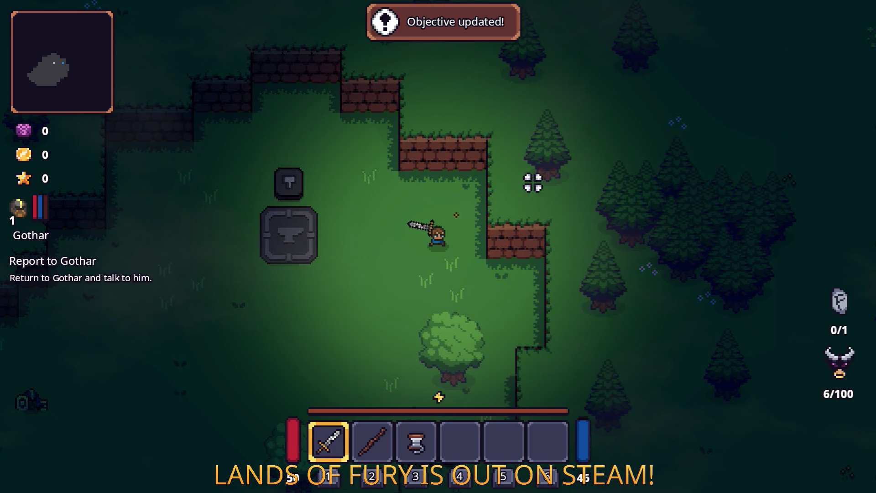
{"action": "key", "text": "a"}
{"action": "key", "text": "s"}
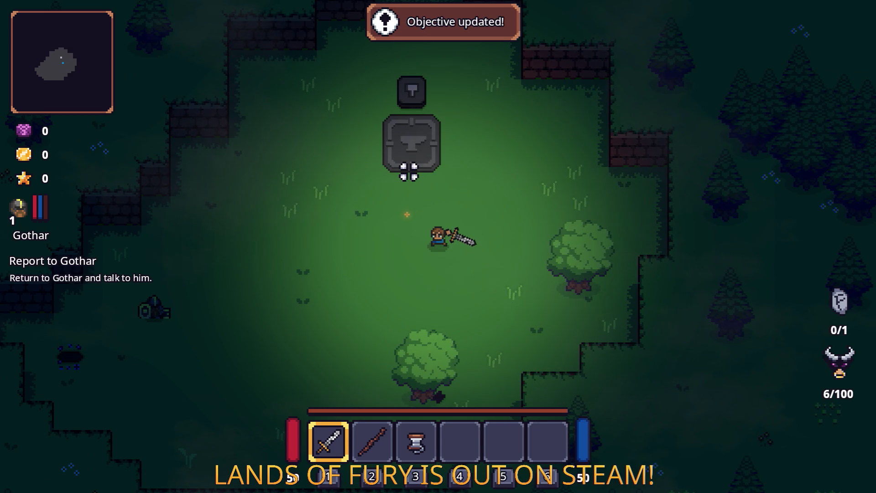
- Check the inventory and cartridge panel, then swing the sword heading toward Gothar
{"action": "key", "text": "i"}
{"action": "left_click", "coordinate": [299, 332]}
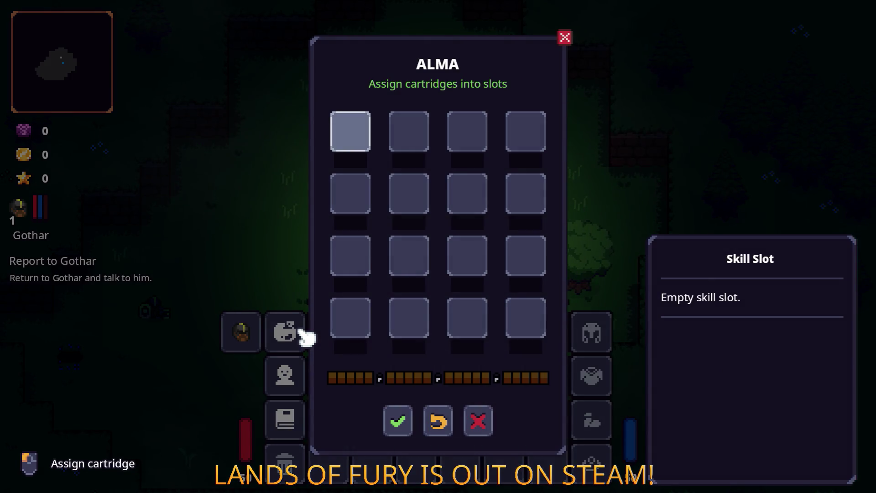
{"action": "key", "text": "Escape"}
{"action": "key", "text": "Escape"}
{"action": "key", "text": "a"}
{"action": "key", "text": "s"}
{"action": "left_click", "coordinate": [312, 289]}
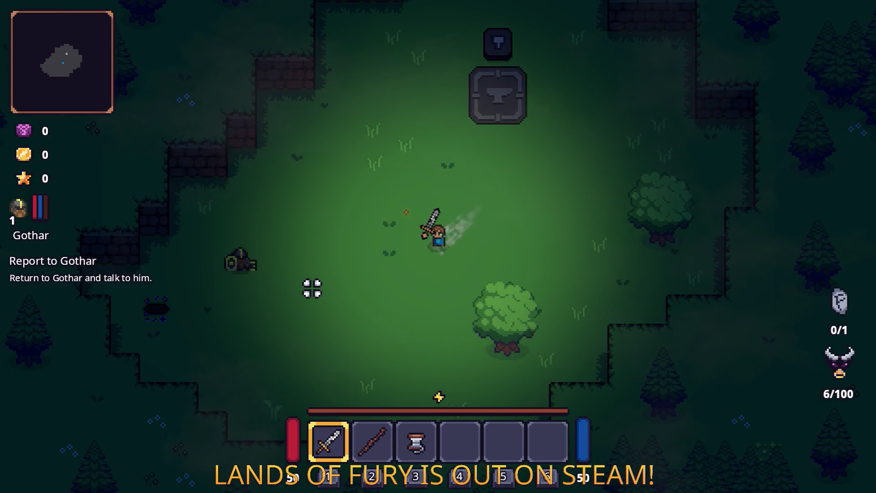
{"action": "key", "text": "a"}
- Report to Gothar and close his "Good work" line
{"action": "key", "text": "i"}
{"action": "key", "text": "Escape"}
{"action": "key", "text": "Escape"}
{"action": "key", "text": "Escape"}
{"action": "key", "text": "a"}
{"action": "key", "text": "e"}
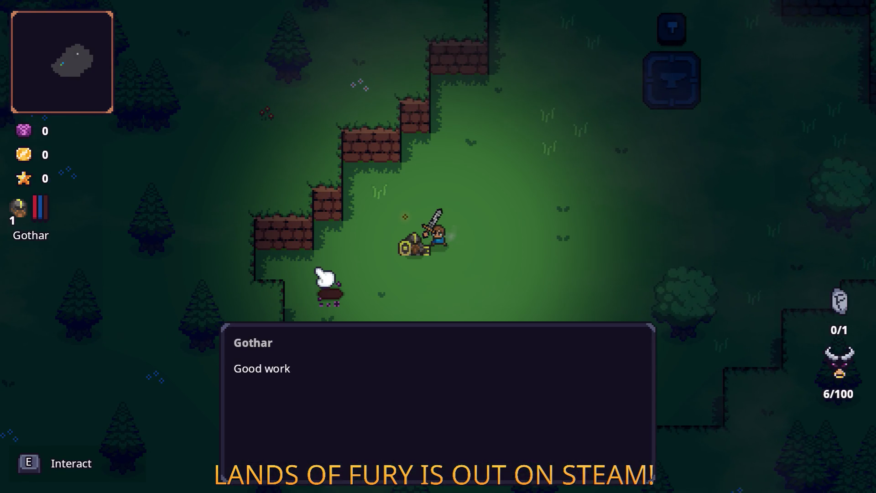
{"action": "key", "text": "e"}
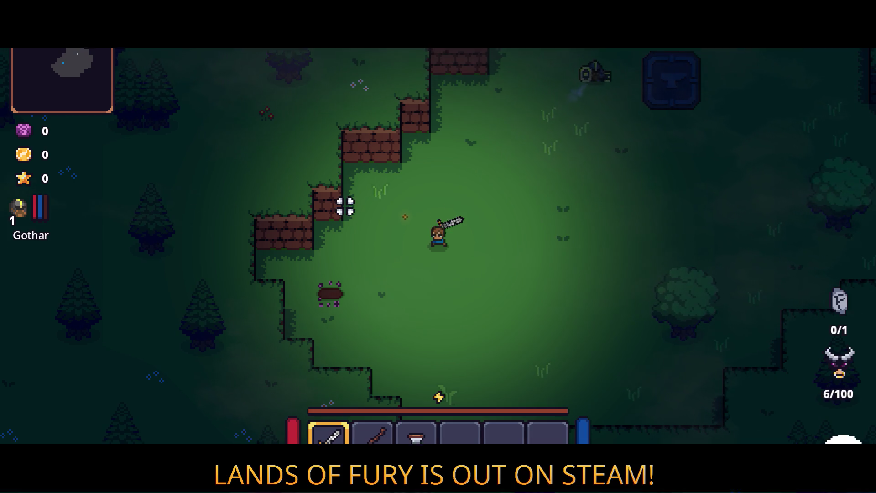
{"action": "key", "text": "w+d"}
{"action": "key", "text": "w+d"}
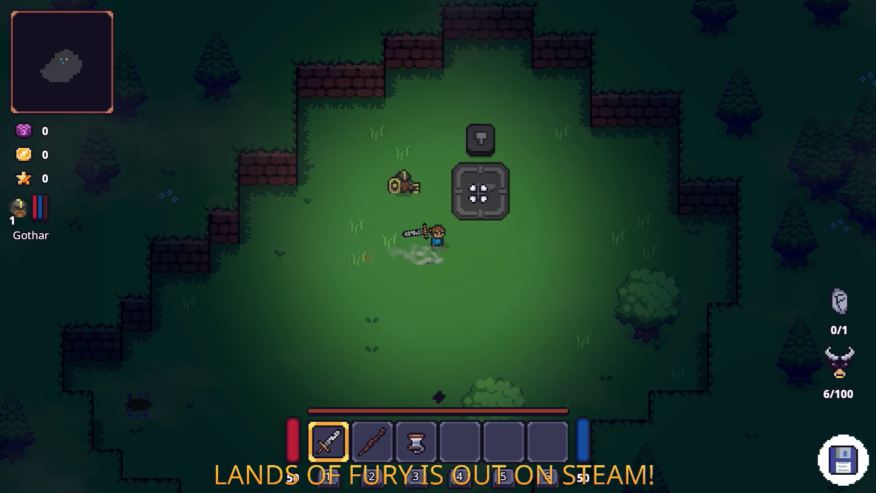
- Craft a Wooden Bow on the anvil from the Wooden Stick and rope
{"action": "key", "text": "e"}
{"action": "key", "text": "e"}
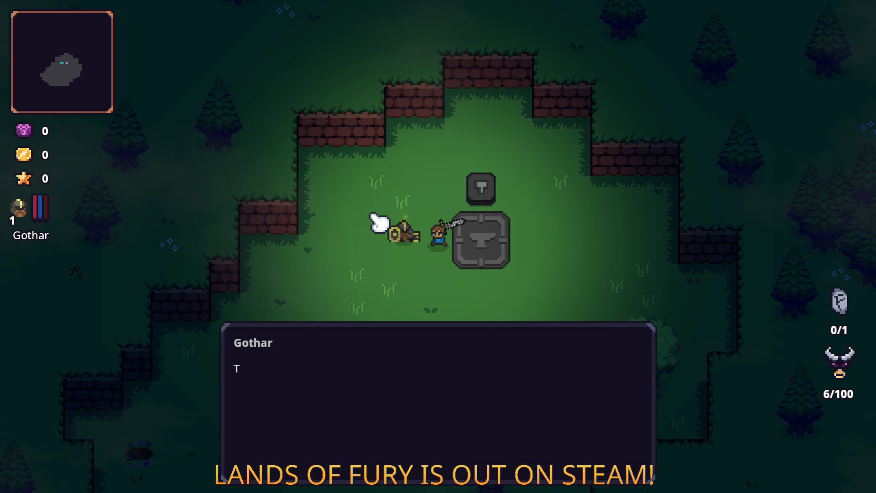
{"action": "key", "text": "e"}
{"action": "key", "text": "d"}
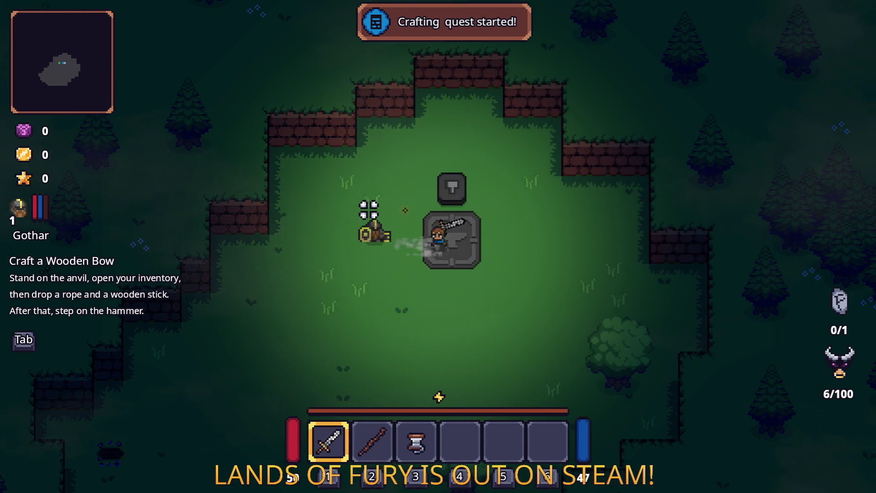
{"action": "key", "text": "Tab"}
{"action": "right_click", "coordinate": [379, 340]}
{"action": "right_click", "coordinate": [415, 333]}
{"action": "key", "text": "Tab"}
{"action": "key", "text": "w"}
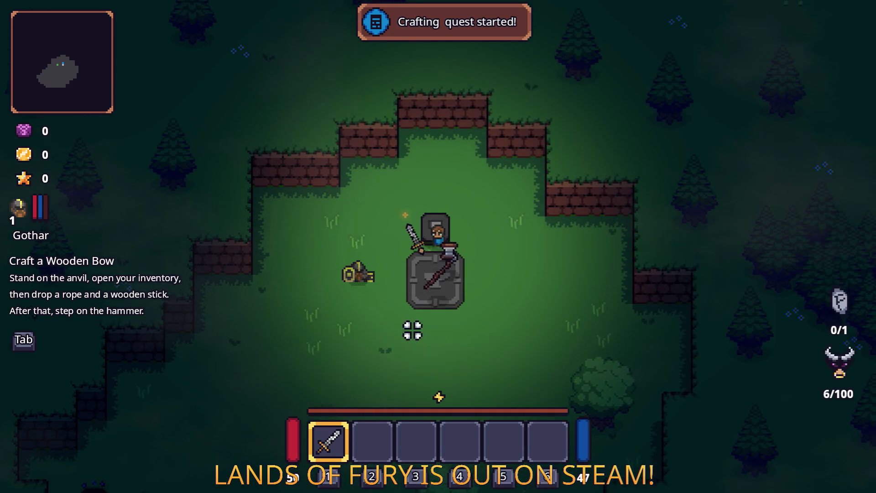
- Show Gothar the new bow and dismiss his dialogue
{"action": "key", "text": "a"}
{"action": "key", "text": "e"}
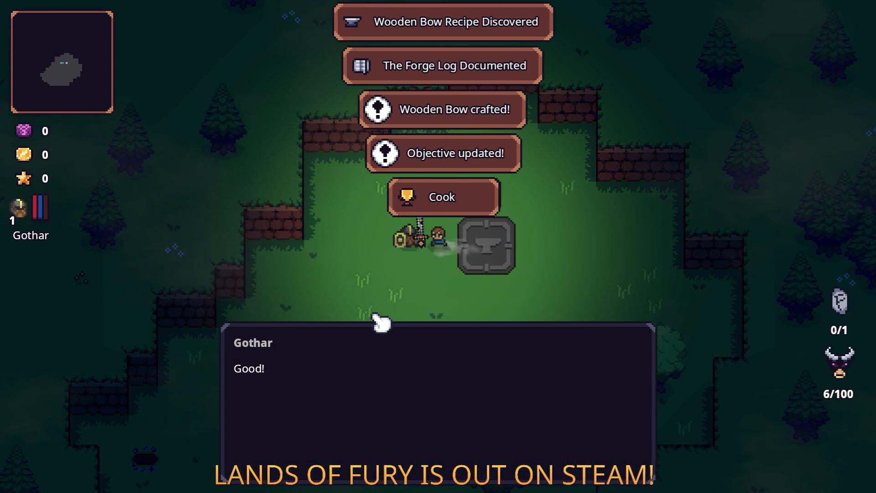
{"action": "key", "text": "e"}
{"action": "left_click", "coordinate": [368, 290]}
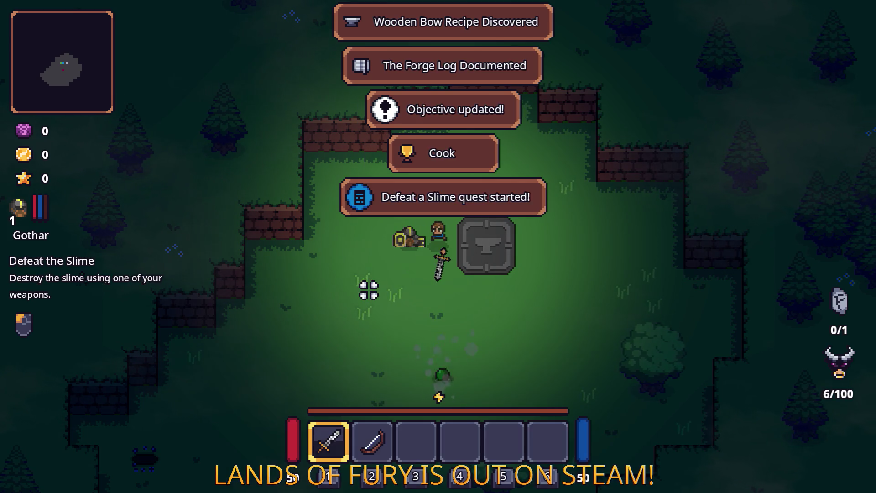
- Kill the slime below and report it to Gothar
{"action": "key", "text": "s"}
{"action": "left_click", "coordinate": [366, 350]}
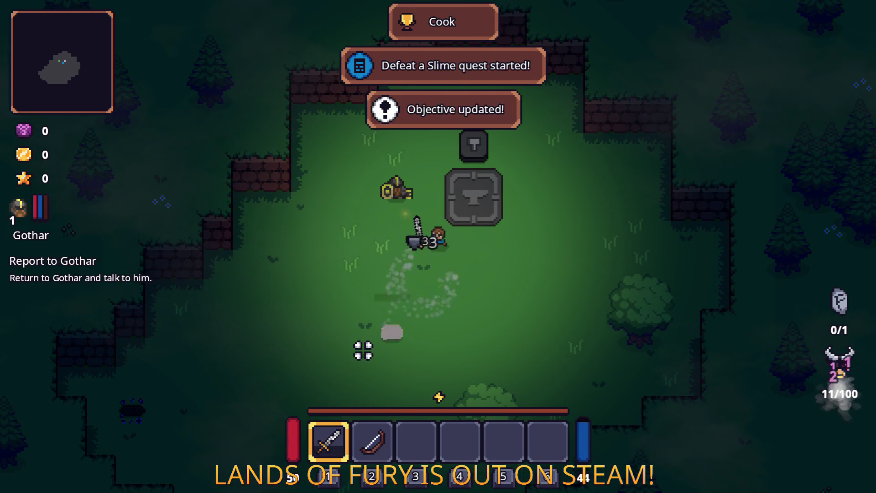
{"action": "key", "text": "w"}
{"action": "key", "text": "e"}
{"action": "key", "text": "e"}
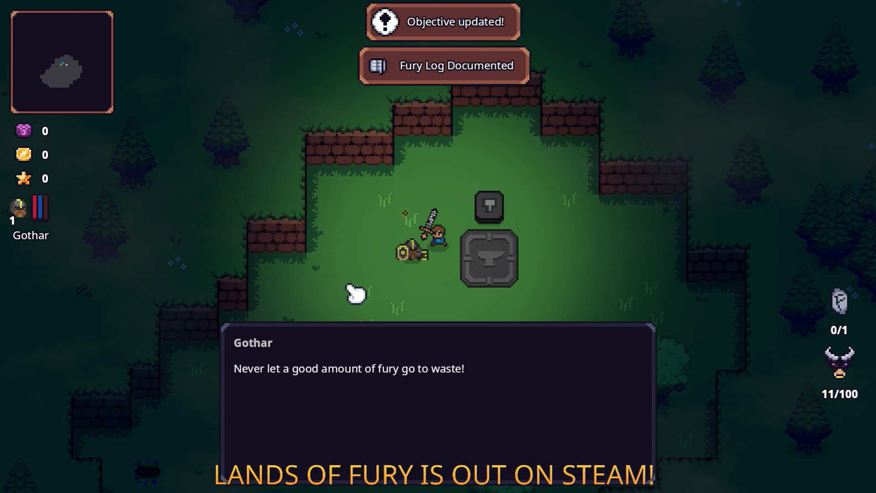
{"action": "key", "text": "e"}
{"action": "key", "text": "e"}
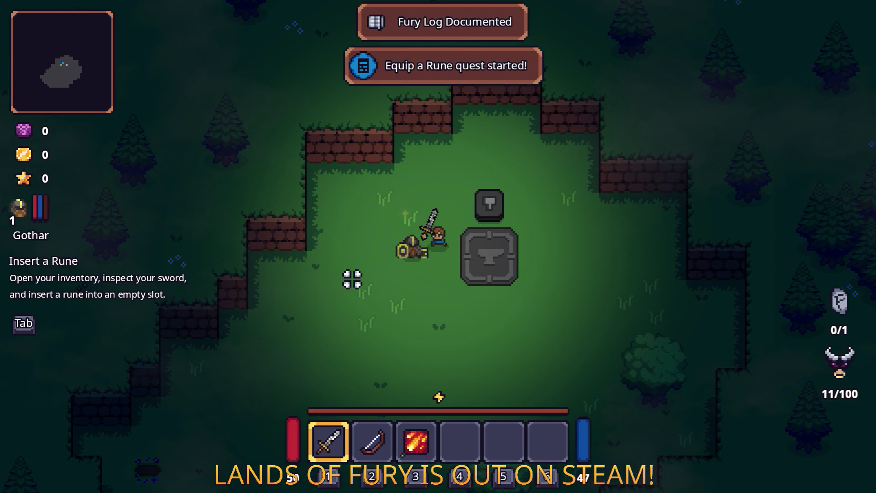
- Socket the Fireball Rune into the sword's rune slot
{"action": "key", "text": "Tab"}
{"action": "left_click", "coordinate": [336, 335]}
{"action": "left_click", "coordinate": [375, 269]}
{"action": "left_click", "coordinate": [374, 195]}
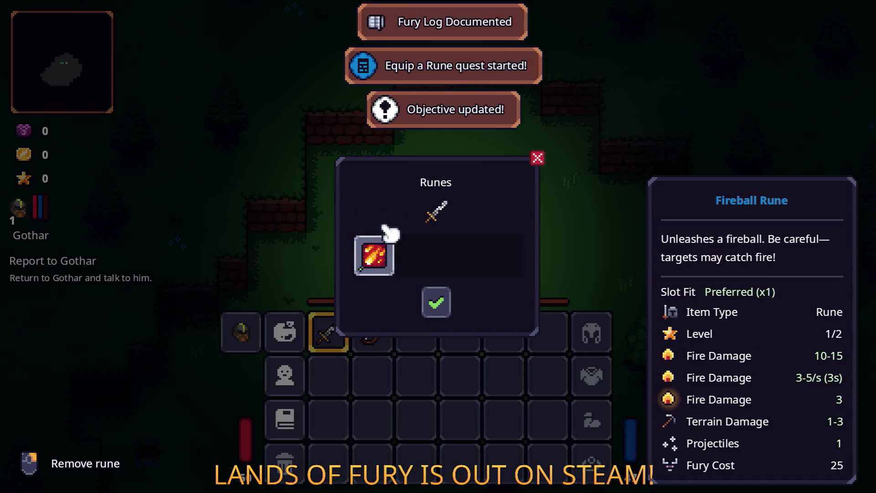
{"action": "left_click", "coordinate": [435, 301]}
{"action": "key", "text": "Tab"}
- Walk around the clearing and talk to Gothar to start the fury practice
{"action": "key", "text": "d"}
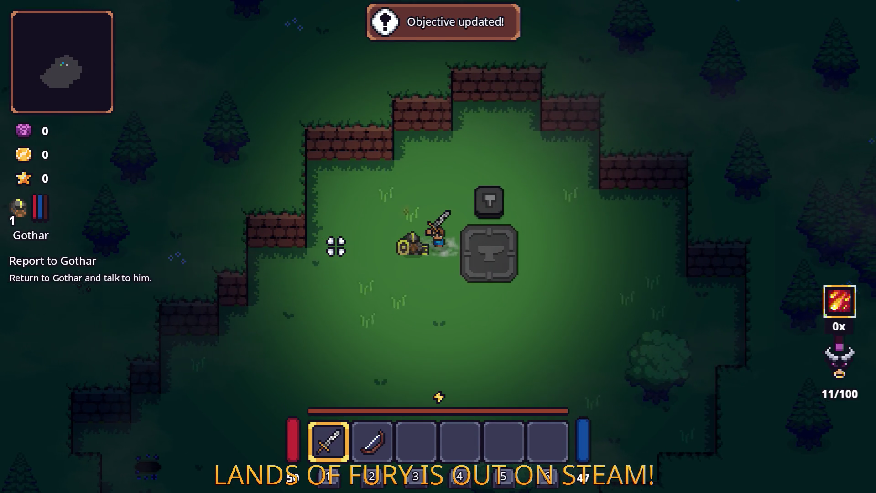
{"action": "key", "text": "a"}
{"action": "key", "text": "s"}
{"action": "key", "text": "d"}
{"action": "key", "text": "a"}
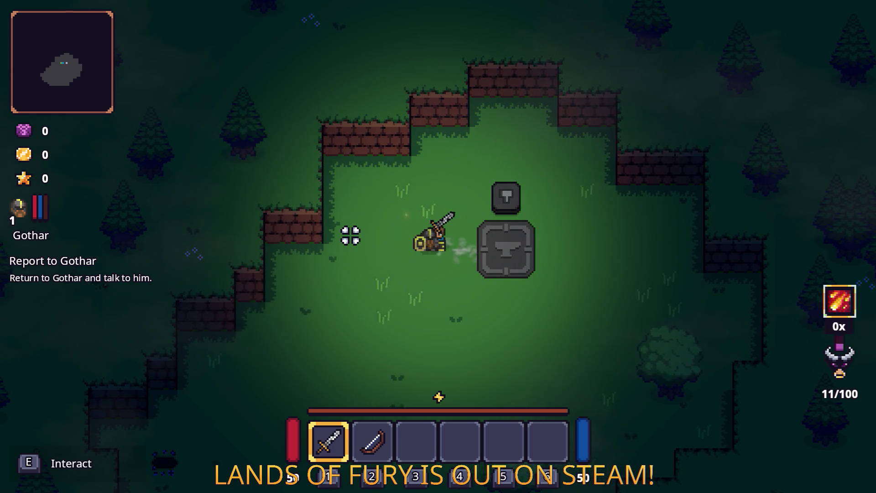
{"action": "key", "text": "e"}
{"action": "key", "text": "e"}
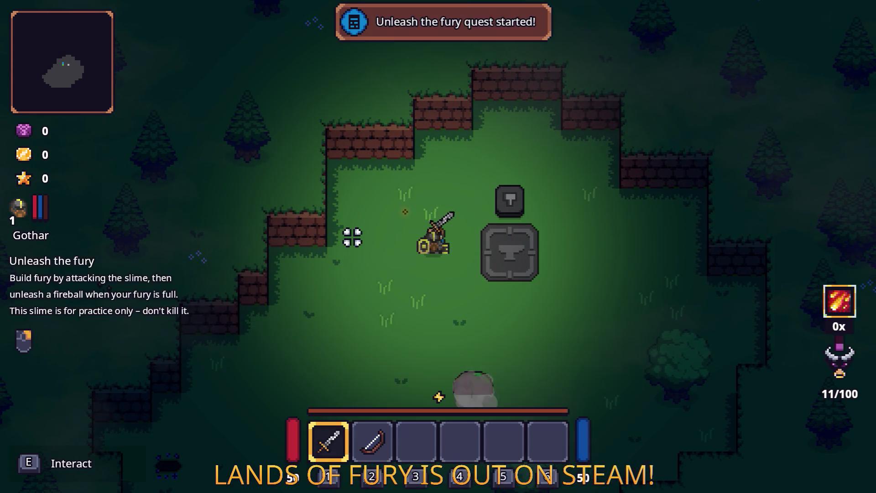
{"action": "key", "text": "s"}
- Hit the slime to build fury, fire a fireball, and report to Gothar
{"action": "left_click", "coordinate": [414, 378]}
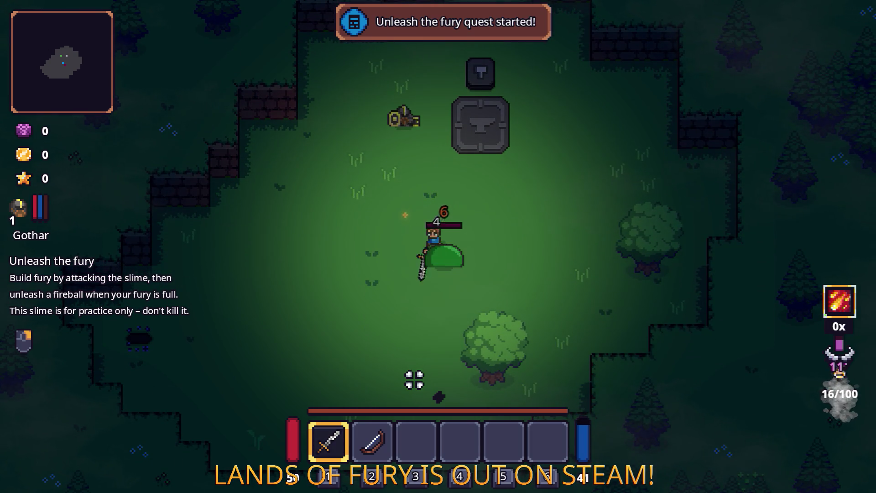
{"action": "left_click", "coordinate": [415, 383]}
{"action": "left_click", "coordinate": [416, 387]}
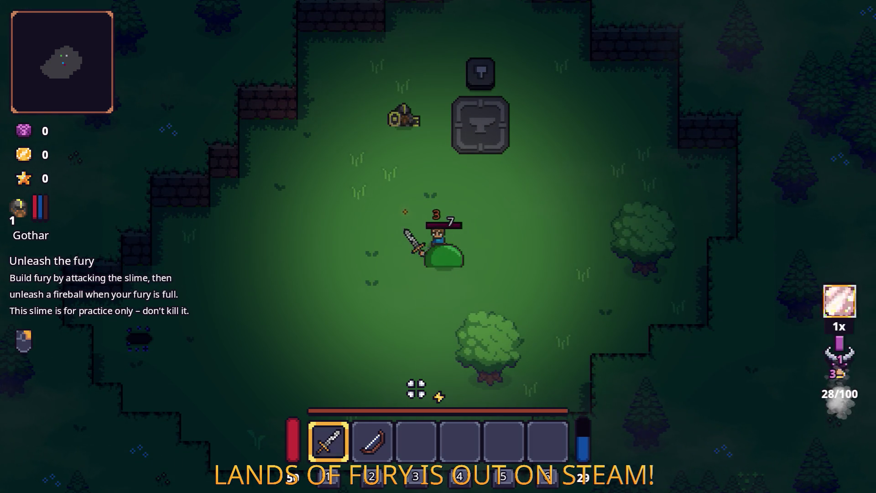
{"action": "right_click", "coordinate": [416, 388]}
{"action": "key", "text": "w"}
{"action": "key", "text": "e"}
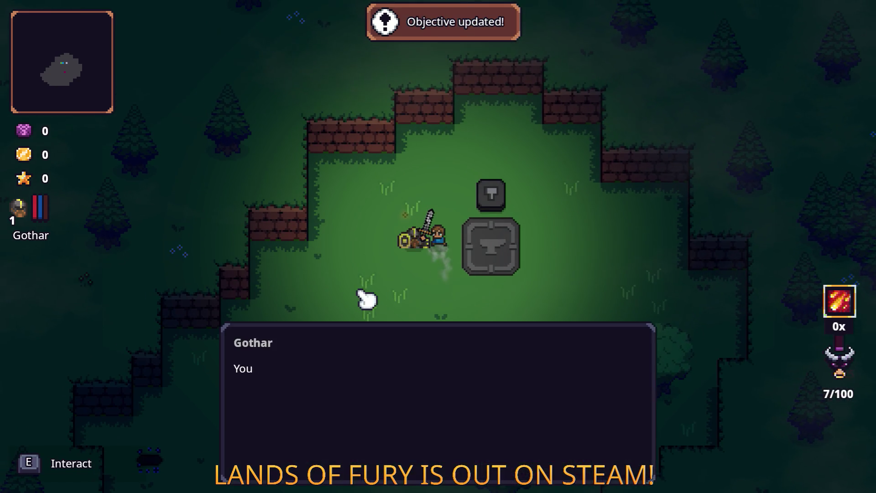
{"action": "key", "text": "e"}
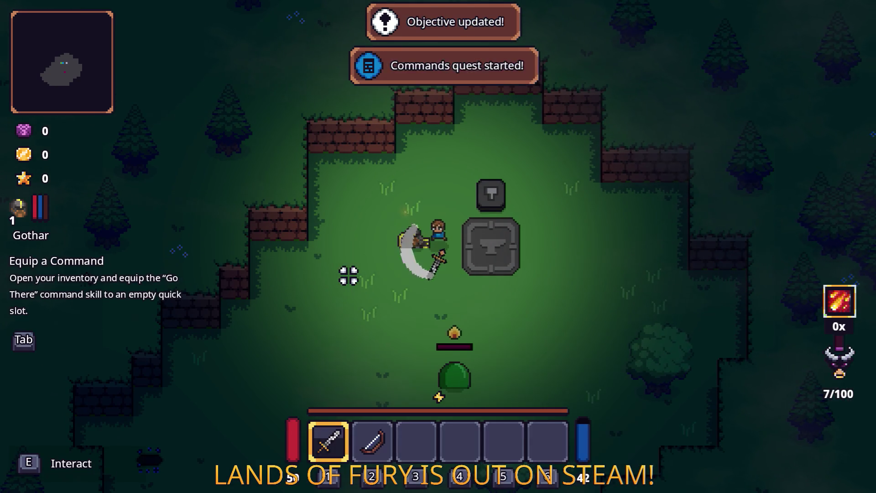
- Equip the Go There command skill to quick slot 3 and use it
{"action": "key", "text": "s"}
{"action": "key", "text": "Tab"}
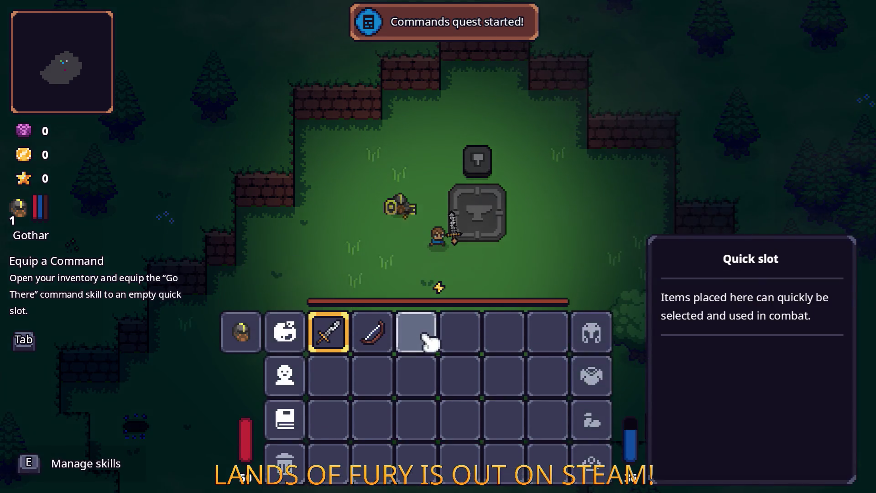
{"action": "left_click", "coordinate": [420, 331]}
{"action": "left_click", "coordinate": [428, 193]}
{"action": "key", "text": "Tab"}
{"action": "key", "text": "3"}
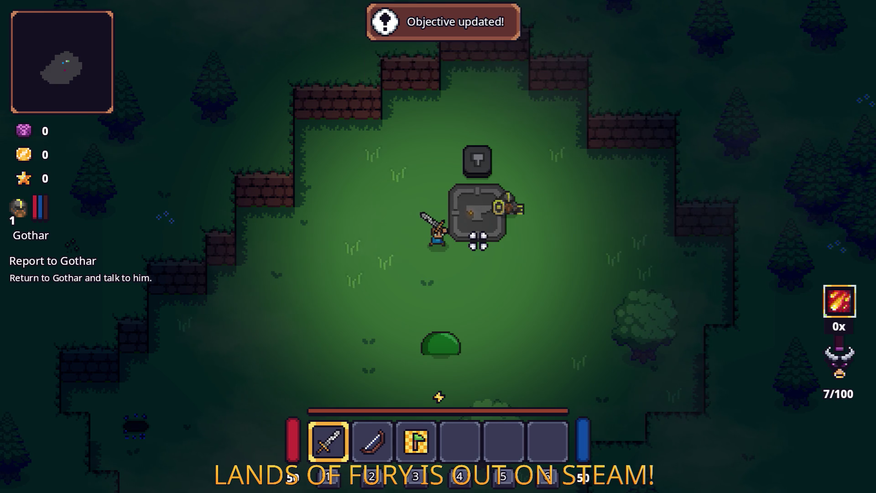
- Return to Gothar and advance his and ALMA's dialog lines
{"action": "key", "text": "d"}
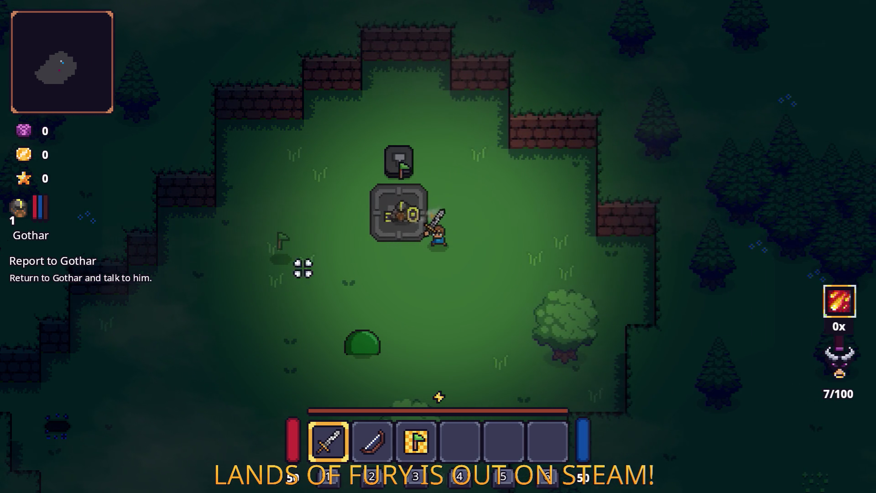
{"action": "key", "text": "a"}
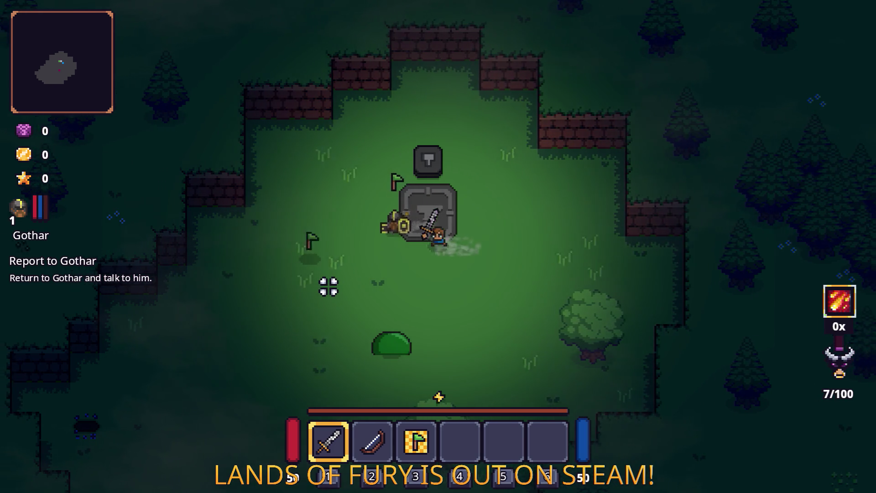
{"action": "key", "text": "s"}
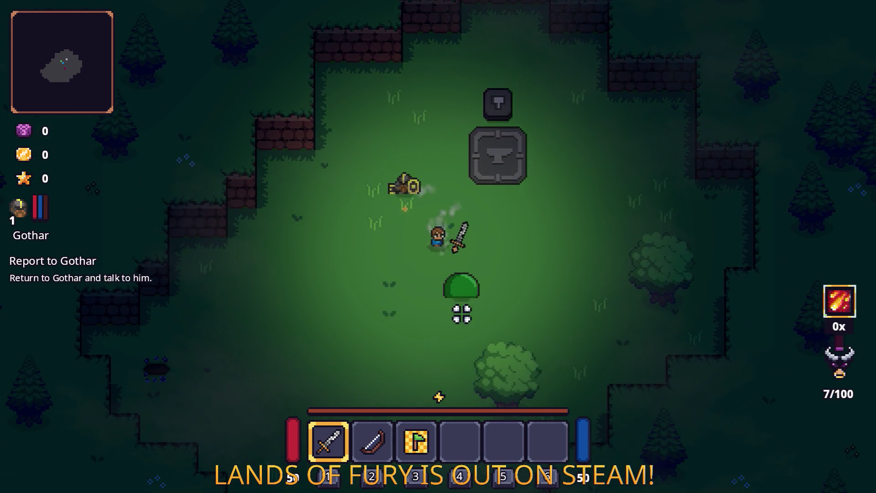
{"action": "key", "text": "d"}
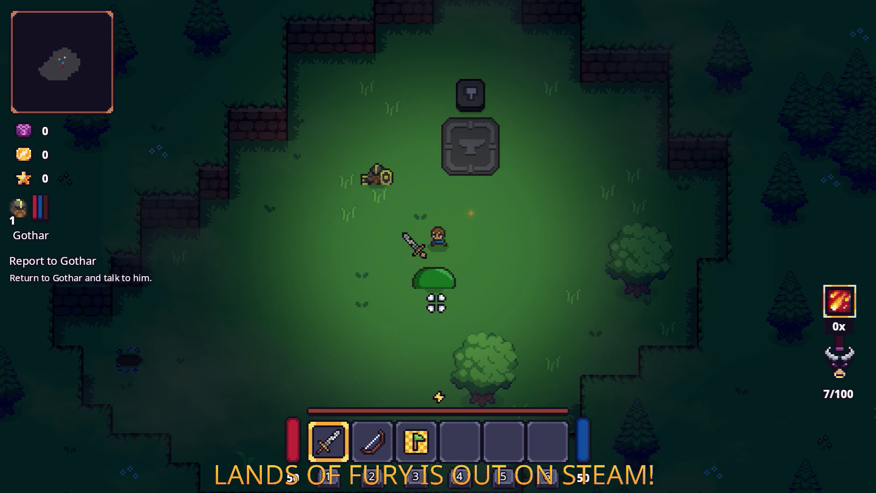
{"action": "key", "text": "w"}
{"action": "key", "text": "a"}
{"action": "key", "text": "e"}
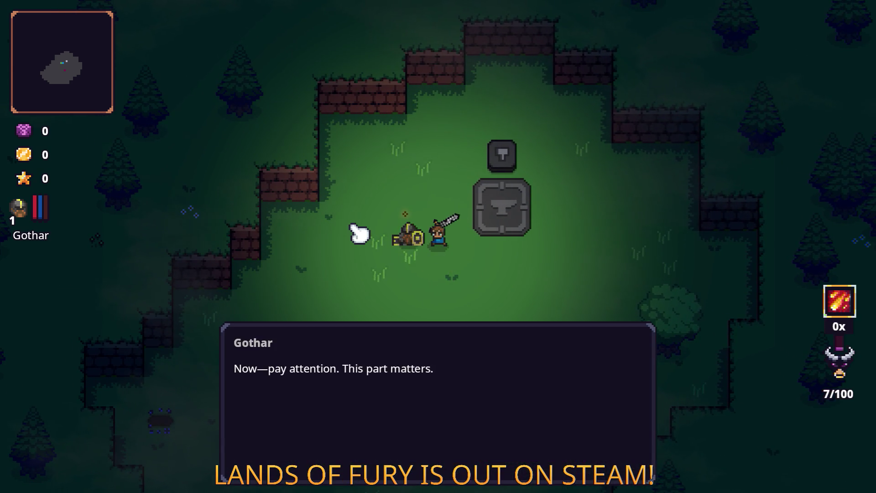
{"action": "key", "text": "e"}
{"action": "key", "text": "e"}
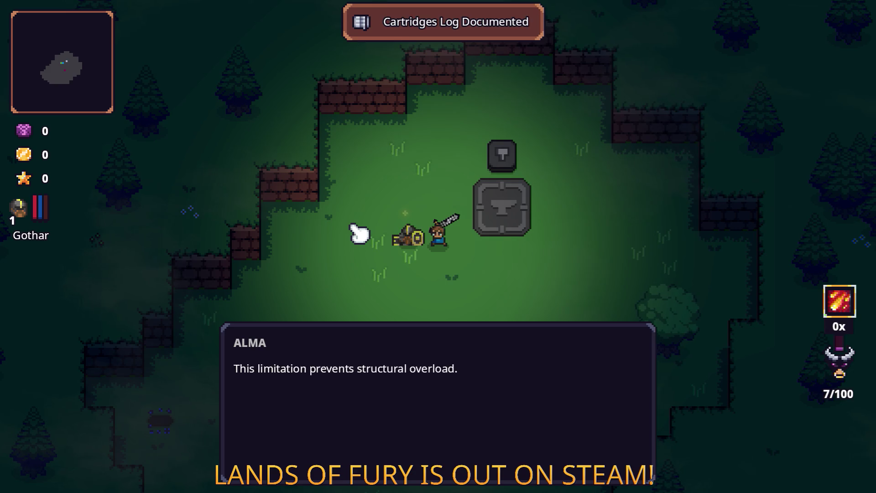
{"action": "key", "text": "e"}
{"action": "key", "text": "e"}
{"action": "key", "text": "e"}
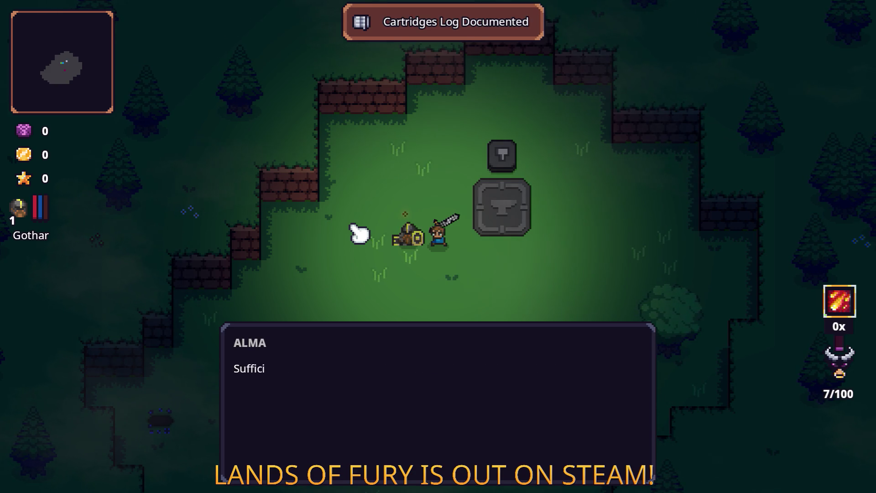
{"action": "key", "text": "e"}
- Assign the Heartroot cartridge to the top-left ALMA slot and confirm
{"action": "key", "text": "Tab"}
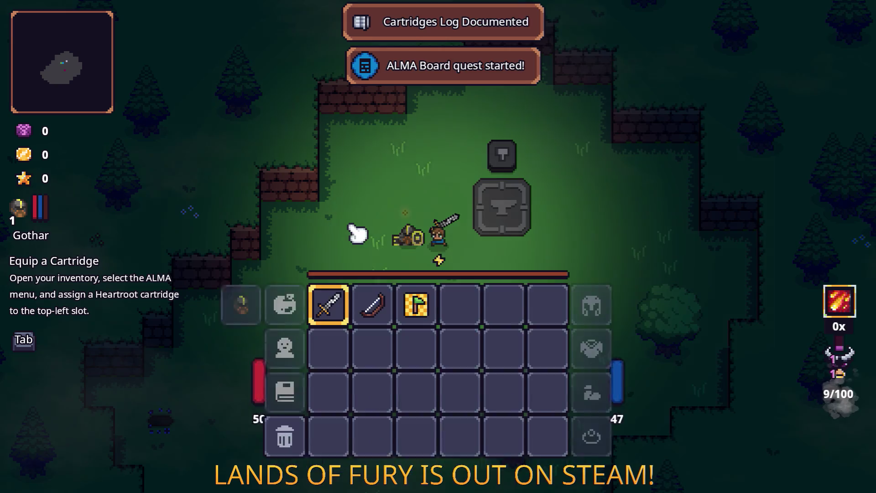
{"action": "left_click", "coordinate": [285, 331]}
{"action": "left_click", "coordinate": [341, 137]}
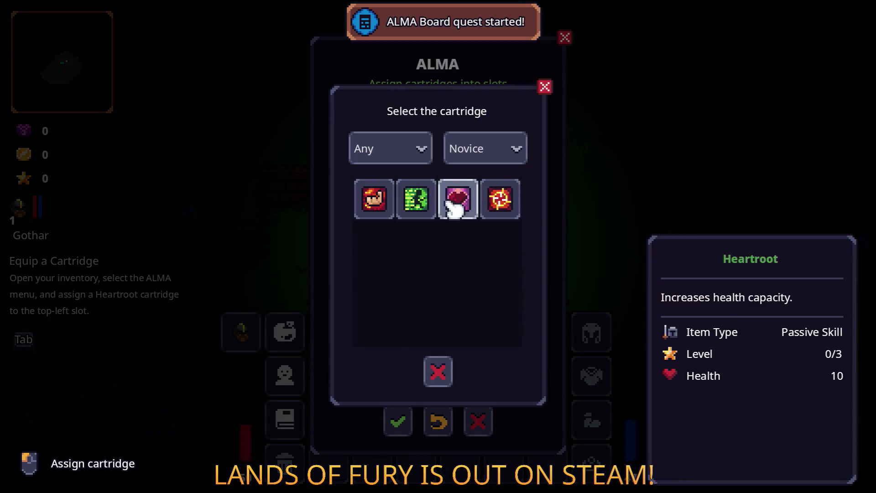
{"action": "left_click", "coordinate": [470, 210]}
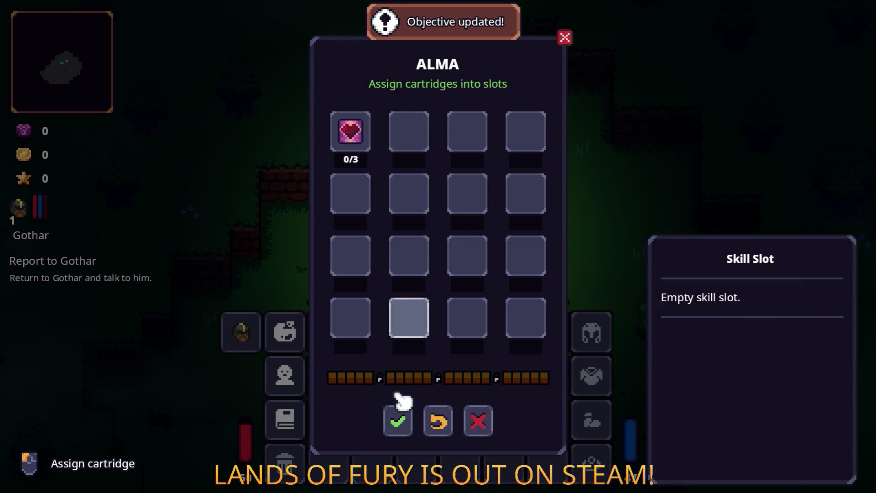
{"action": "left_click", "coordinate": [397, 417]}
{"action": "key", "text": "Tab"}
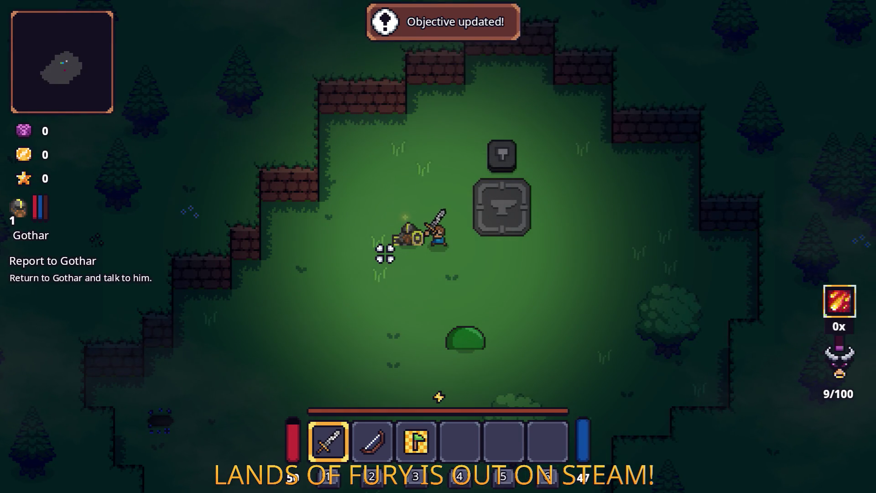
- Click through the remaining dialog lines to the end
{"action": "left_click", "coordinate": [392, 256]}
{"action": "left_click", "coordinate": [391, 256]}
{"action": "left_click", "coordinate": [391, 256]}
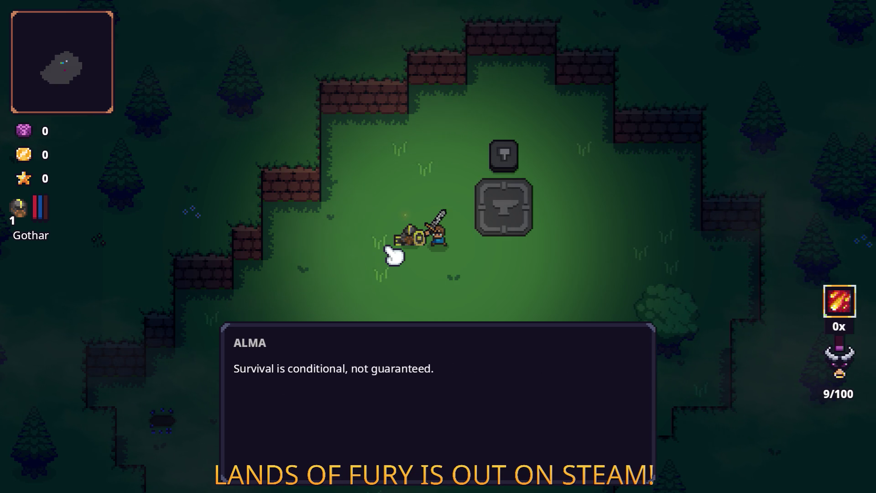
{"action": "left_click", "coordinate": [391, 255]}
{"action": "left_click", "coordinate": [392, 256]}
{"action": "left_click", "coordinate": [391, 256]}
{"action": "left_click", "coordinate": [392, 255]}
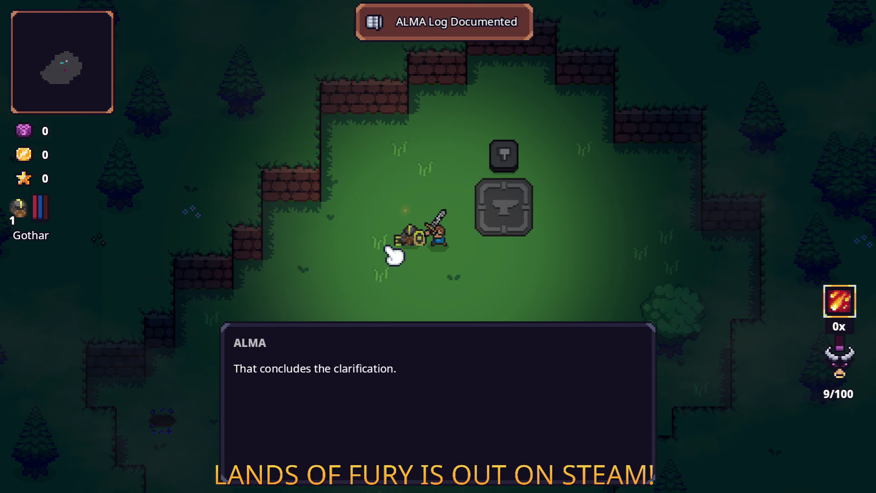
{"action": "left_click", "coordinate": [391, 255]}
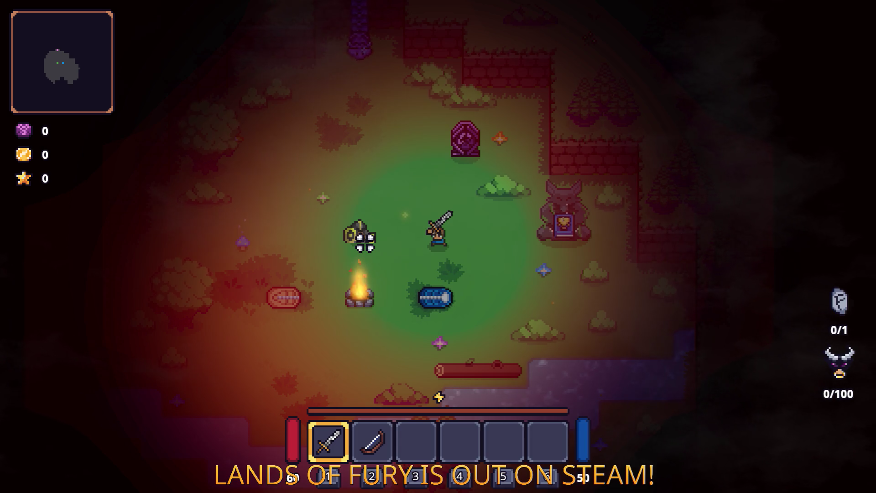
- Restart the game from the pause menu and glance at the inventory
{"action": "key", "text": "Escape"}
{"action": "left_click", "coordinate": [442, 340]}
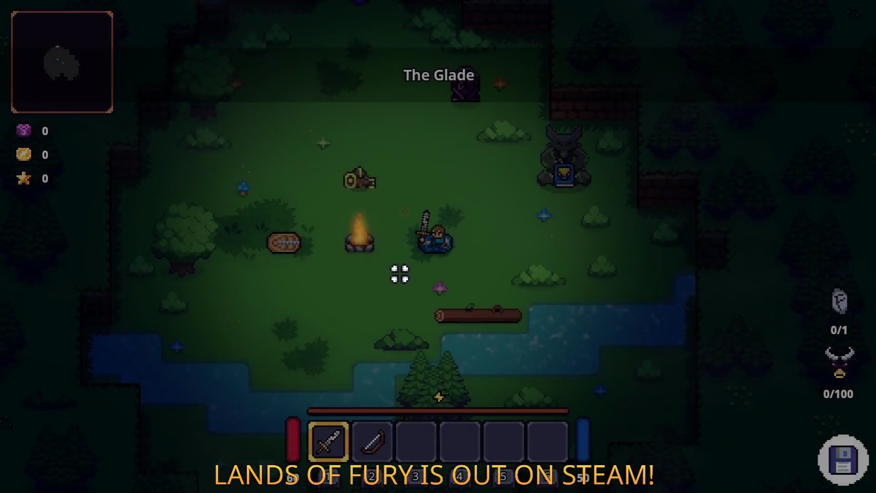
{"action": "key", "text": "Tab"}
{"action": "key", "text": "Tab"}
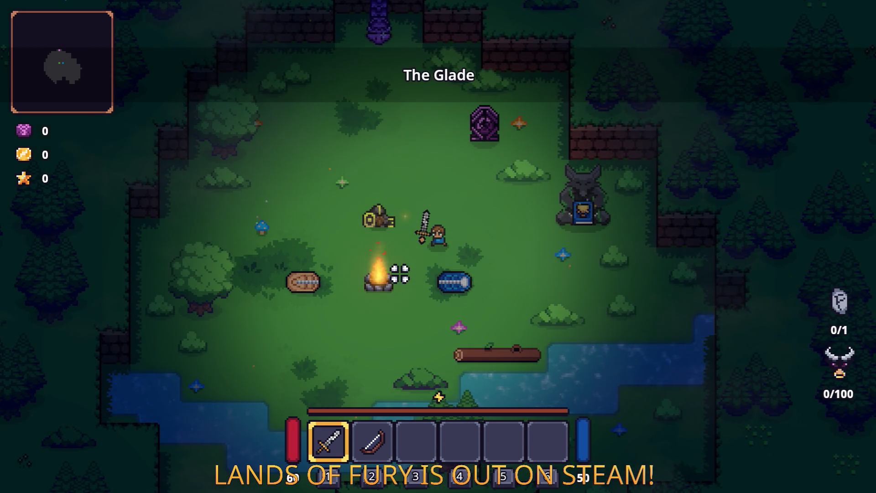
{"action": "key", "text": "w"}
{"action": "key", "text": "a"}
{"action": "key", "text": "Tab"}
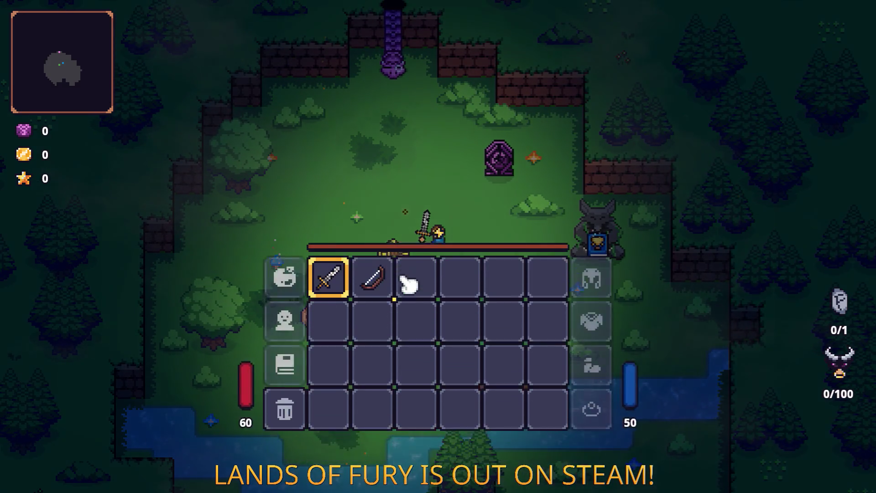
- Check the character stats window and the ALMA board
{"action": "left_click", "coordinate": [288, 371]}
{"action": "key", "text": "Escape"}
{"action": "left_click", "coordinate": [303, 337]}
{"action": "key", "text": "Escape"}
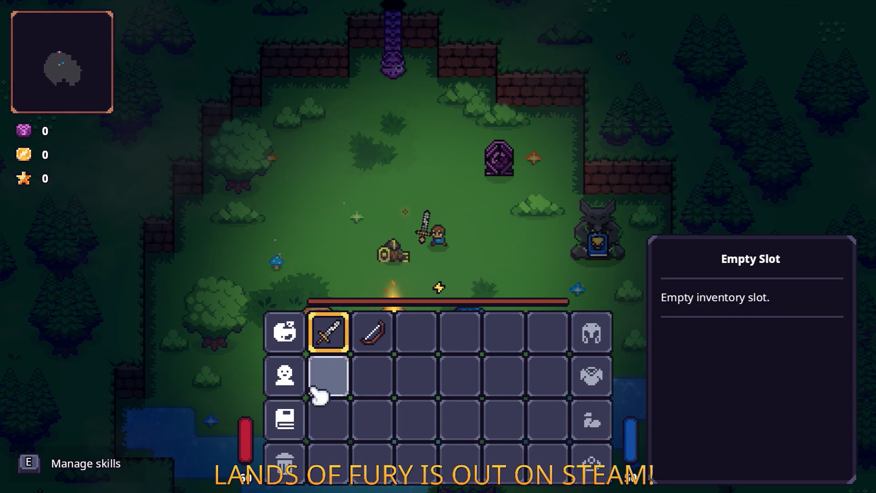
- Quit the game to the desktop and switch to the Godot editor
{"action": "key", "text": "Escape"}
{"action": "left_click", "coordinate": [446, 427]}
{"action": "key", "text": "alt+Tab"}
{"action": "left_click", "coordinate": [385, 235]}
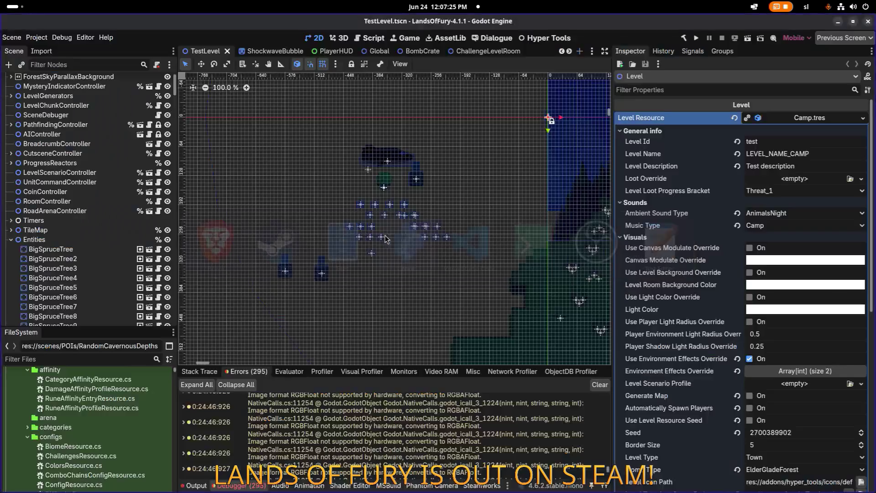
- Build and run the project from the Godot toolbar's play button
{"action": "left_click", "coordinate": [696, 38]}
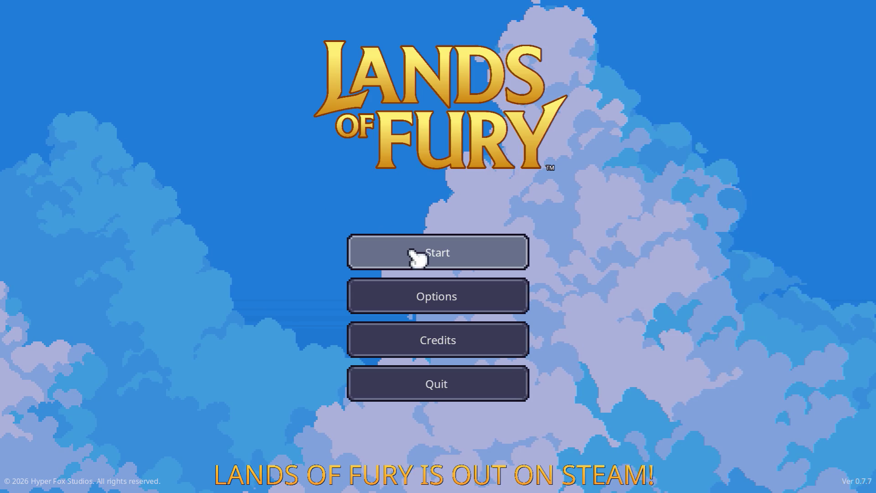
- Load the first saved profile, then quit back to the main menu
{"action": "left_click", "coordinate": [413, 254]}
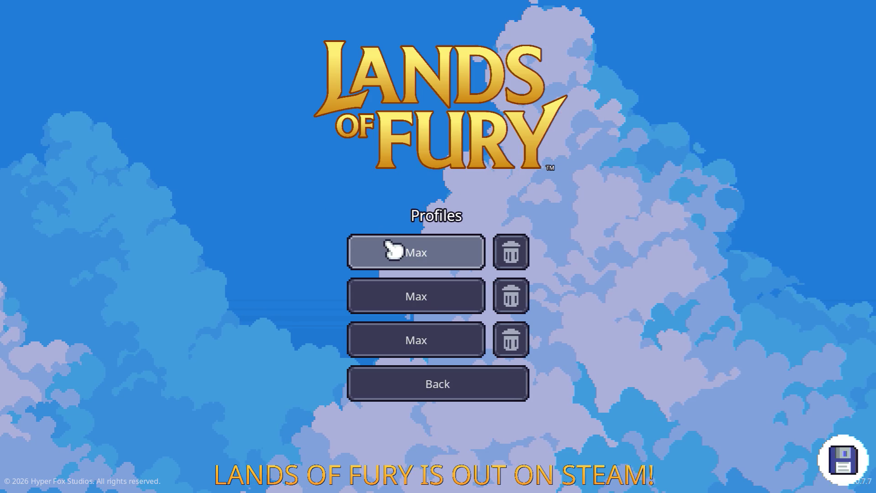
{"action": "left_click", "coordinate": [372, 254]}
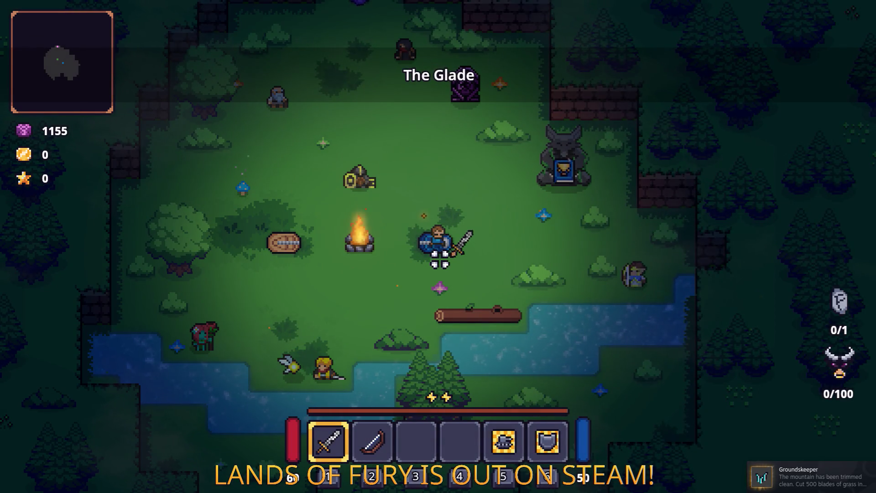
{"action": "key", "text": "Escape"}
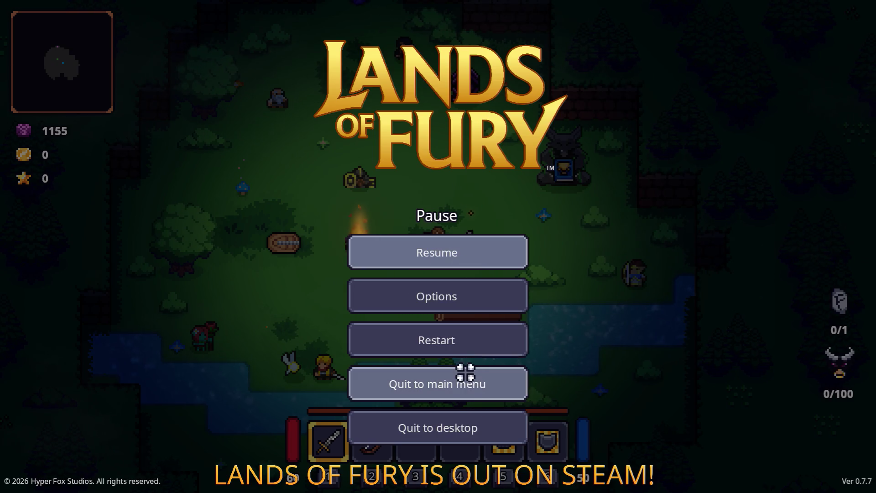
{"action": "left_click", "coordinate": [480, 380]}
- Delete the second profile and start a new game in that slot
{"action": "left_click", "coordinate": [470, 264]}
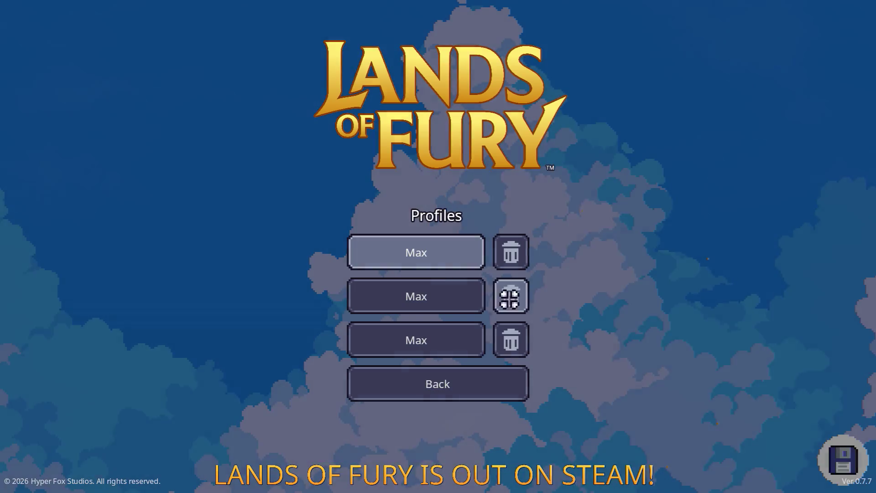
{"action": "left_click", "coordinate": [512, 297]}
{"action": "left_click", "coordinate": [504, 284]}
{"action": "left_click", "coordinate": [466, 293]}
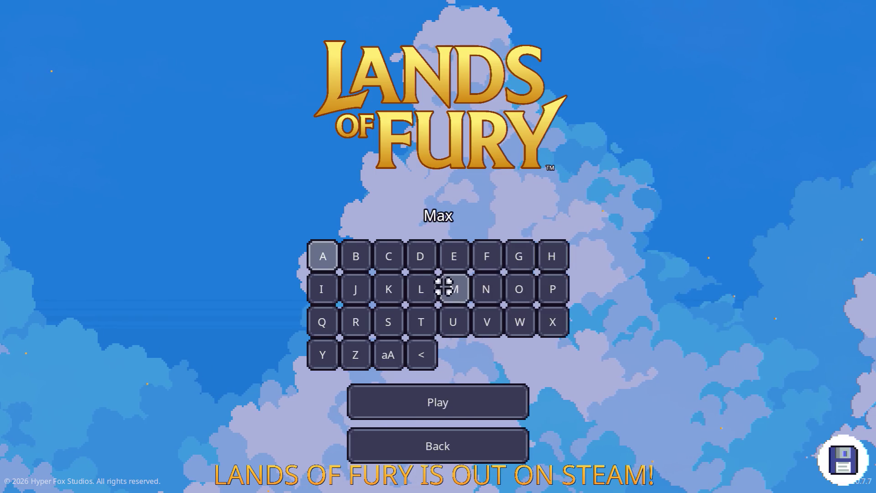
{"action": "left_click", "coordinate": [452, 402]}
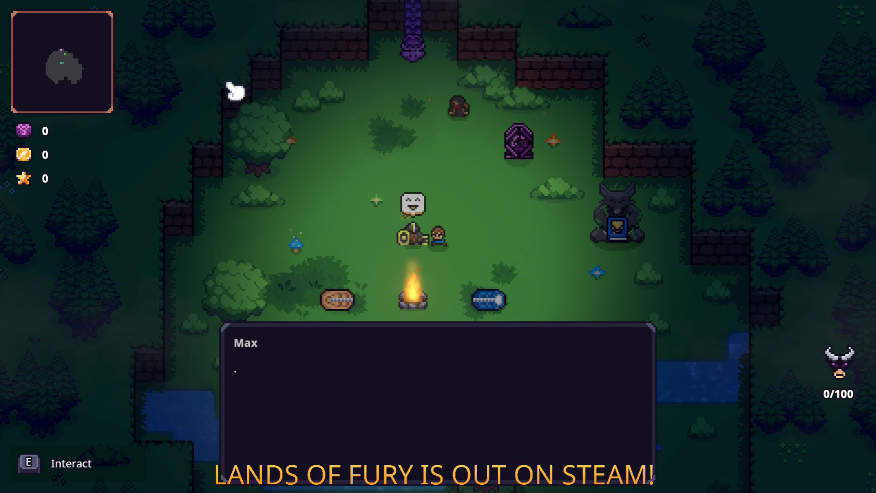
- Advance Gothar's opening dialog and choose "I'd like your guidance first. (Start the tutorial)"
{"action": "key", "text": "e"}
{"action": "key", "text": "e"}
{"action": "key", "text": "e"}
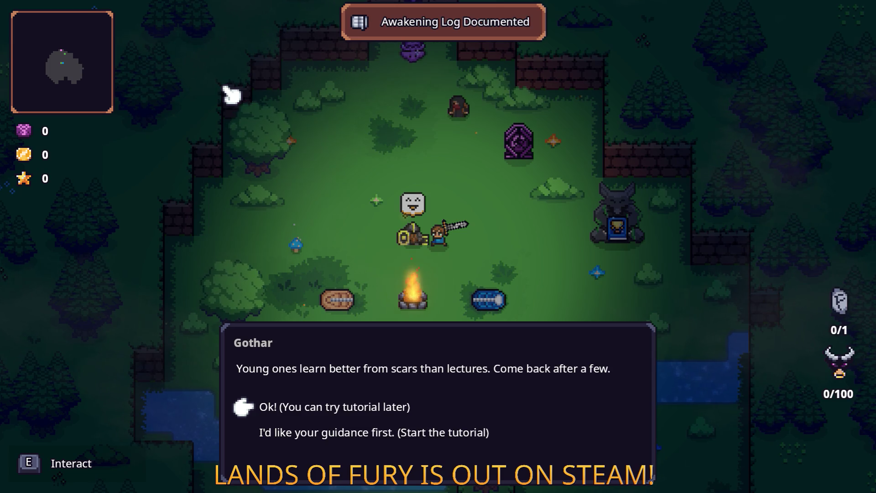
{"action": "key", "text": "e"}
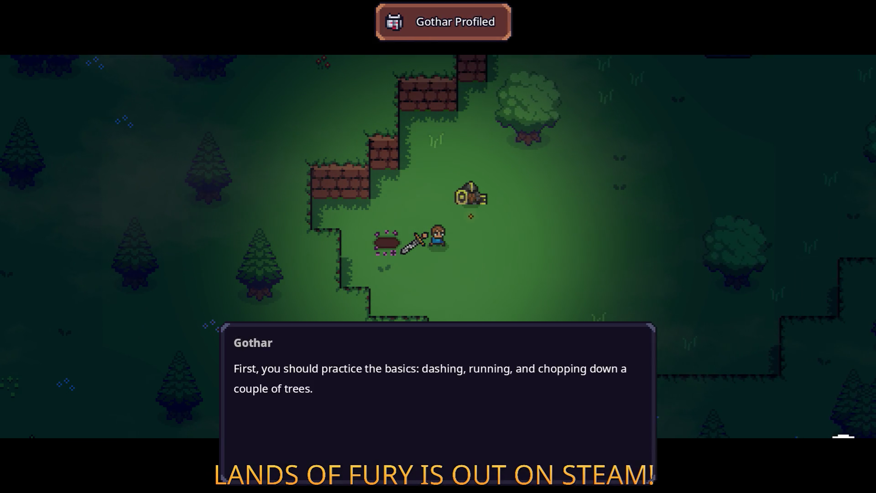
- Dash right, then look over the inventory and ALMA's cartridge slots
{"action": "key", "text": "e"}
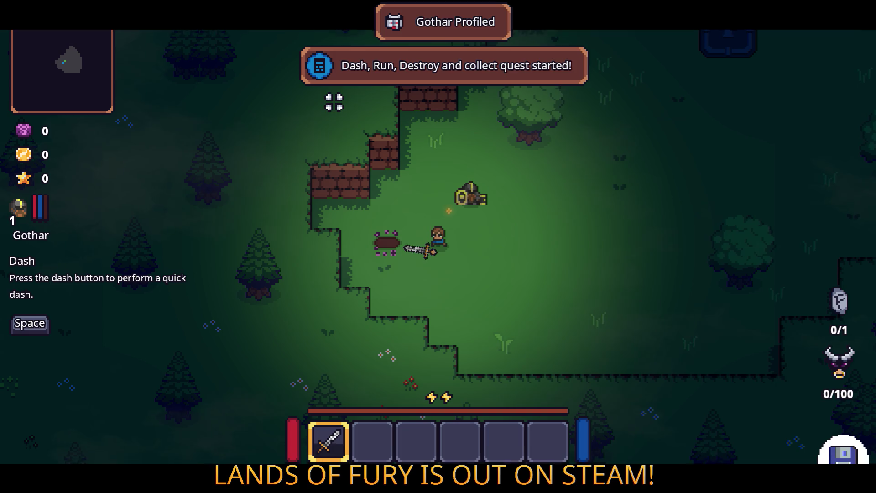
{"action": "key", "text": "space"}
{"action": "key", "text": "i"}
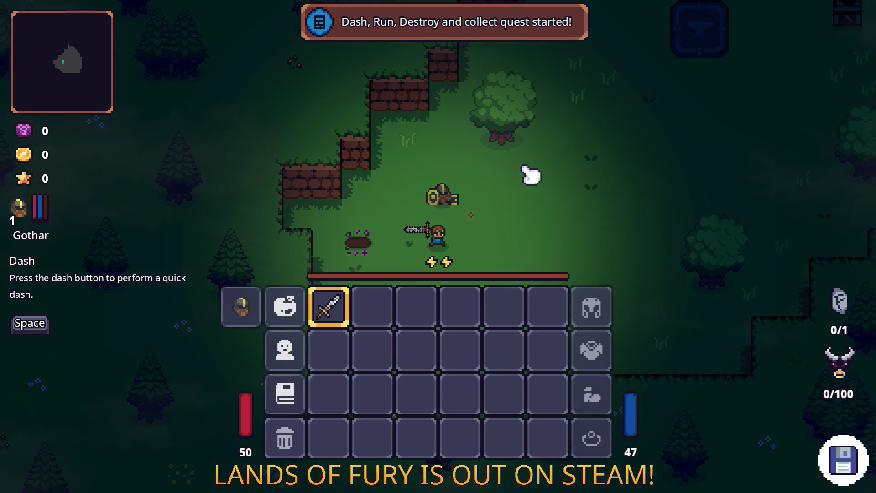
{"action": "key", "text": "i"}
{"action": "key", "text": "i"}
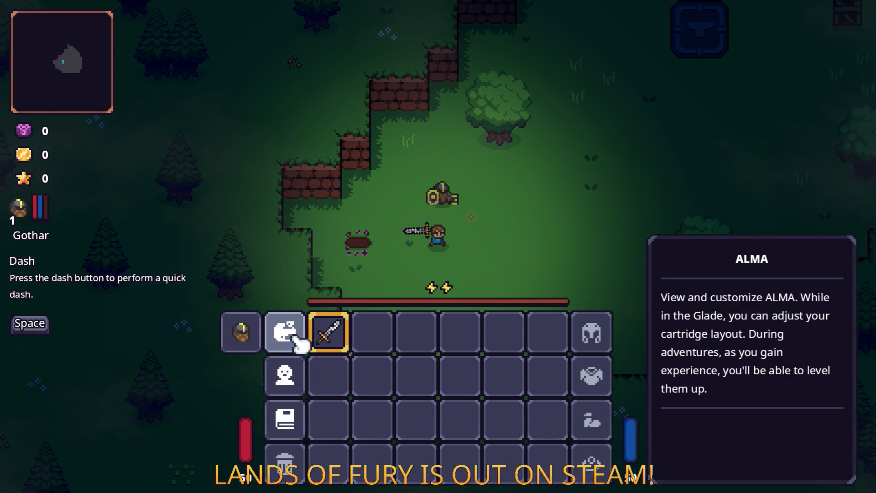
{"action": "left_click", "coordinate": [292, 371]}
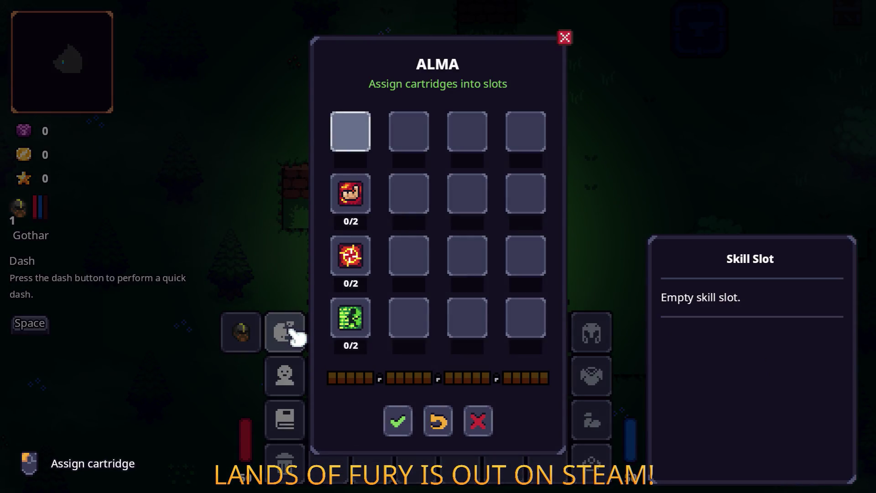
{"action": "key", "text": "Escape"}
{"action": "key", "text": "Escape"}
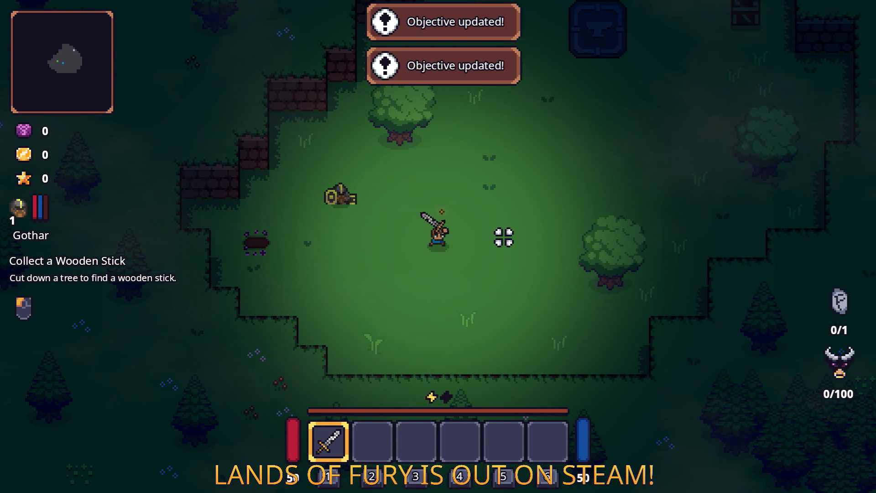
- Cross the clearing and chop down a tree with the sword
{"action": "key", "text": "w"}
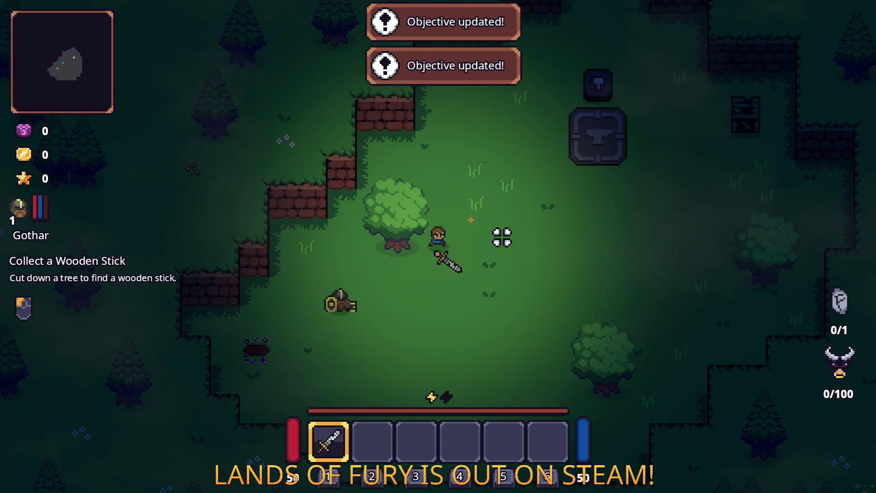
{"action": "key", "text": "a"}
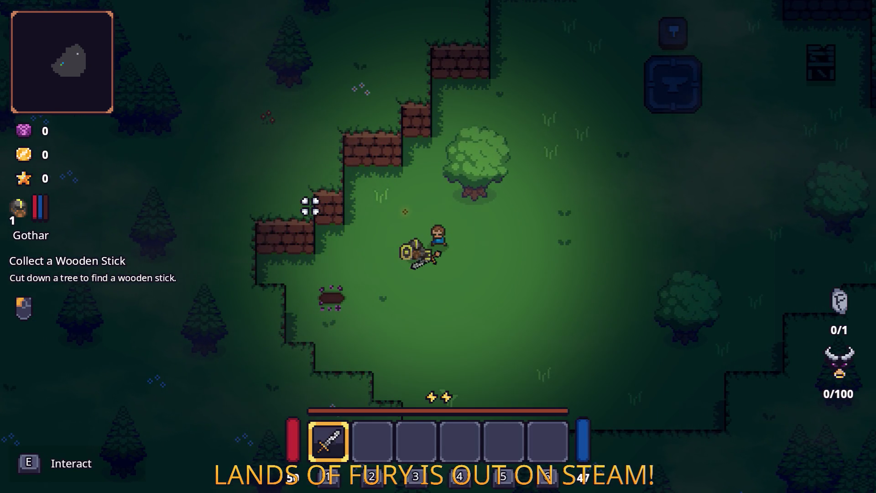
{"action": "key", "text": "d"}
{"action": "key", "text": "a"}
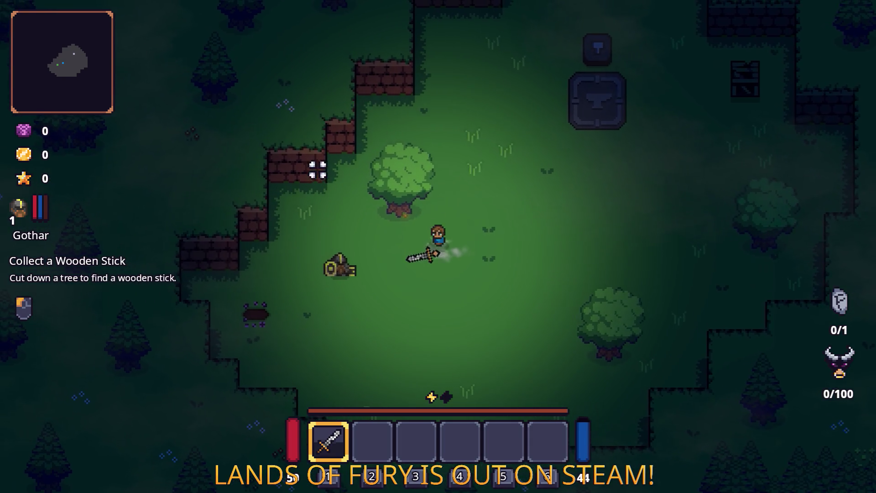
{"action": "left_click", "coordinate": [324, 162]}
- Collect the stick, break the crate for rope, and report to Gothar
{"action": "key", "text": "w"}
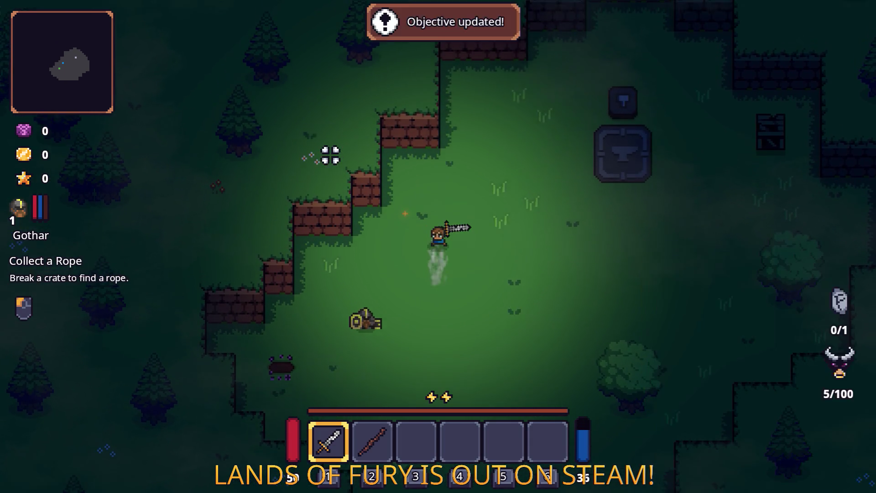
{"action": "key", "text": "d"}
{"action": "key", "text": "w"}
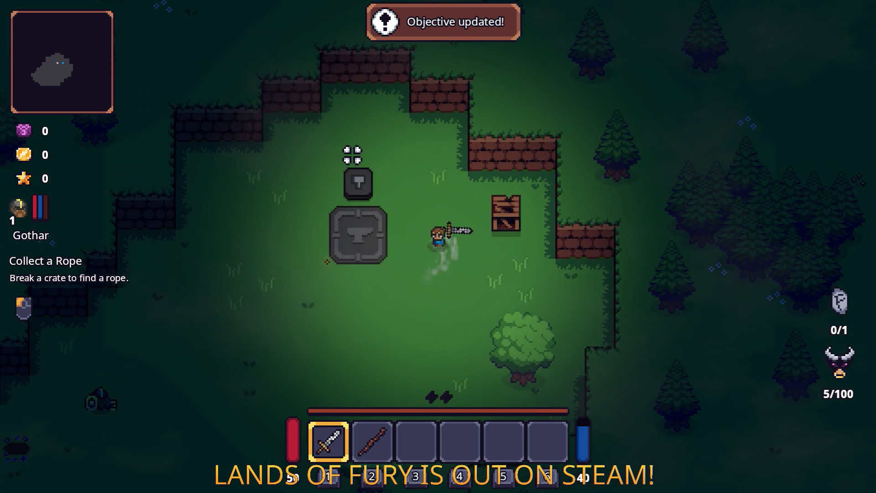
{"action": "left_click", "coordinate": [469, 173]}
{"action": "key", "text": "a"}
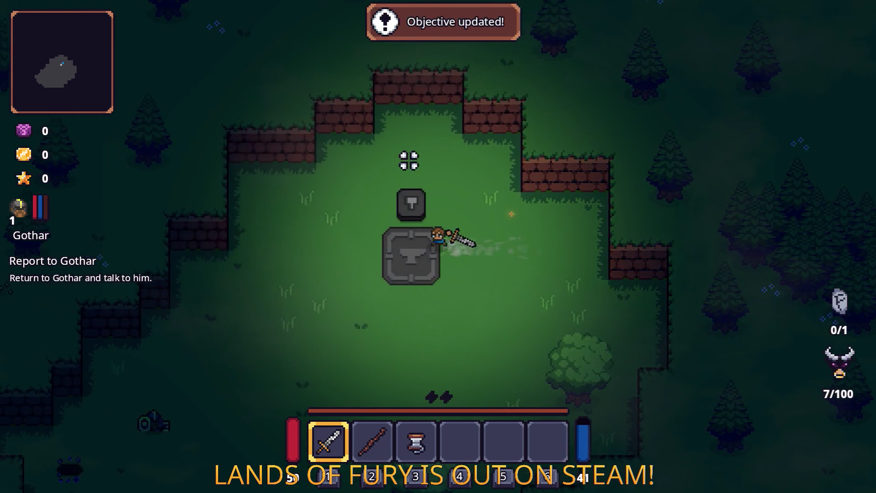
{"action": "key", "text": "s"}
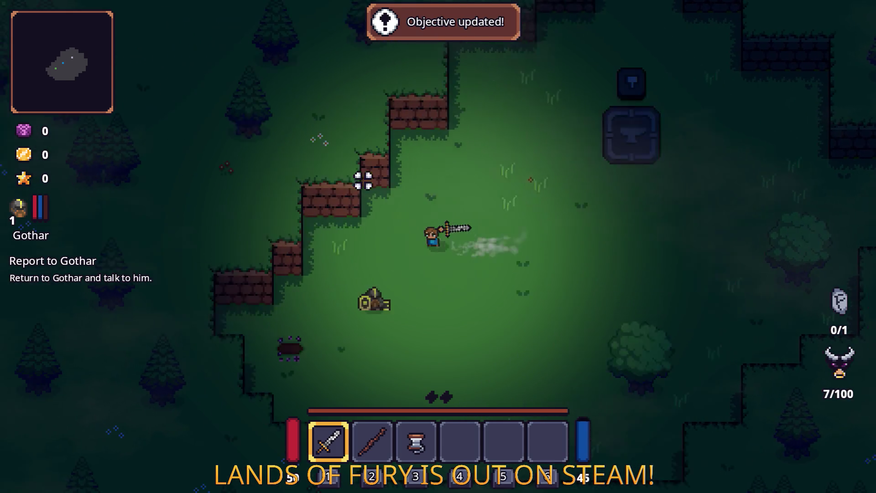
{"action": "key", "text": "e"}
{"action": "key", "text": "e"}
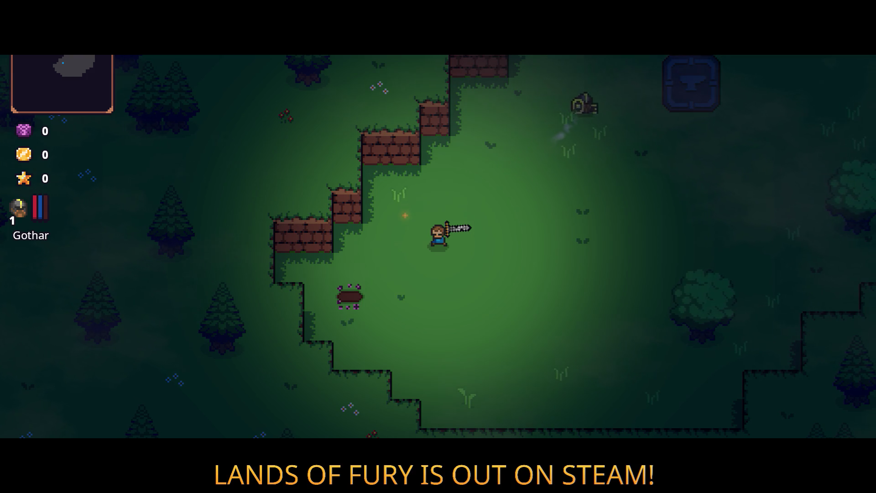
- Hear Gothar's forge explanation, then craft a Wooden Bow at the anvil from the stick and rope
{"action": "key", "text": "d"}
{"action": "key", "text": "w"}
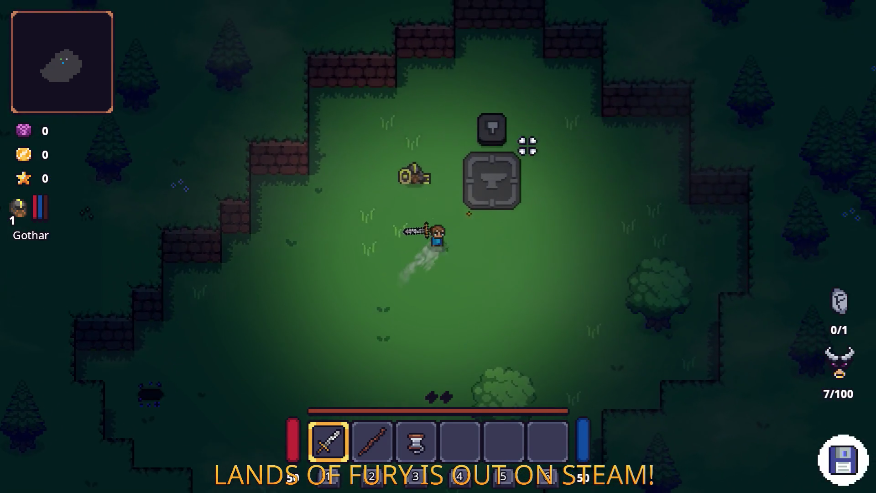
{"action": "key", "text": "e"}
{"action": "key", "text": "e"}
{"action": "key", "text": "e"}
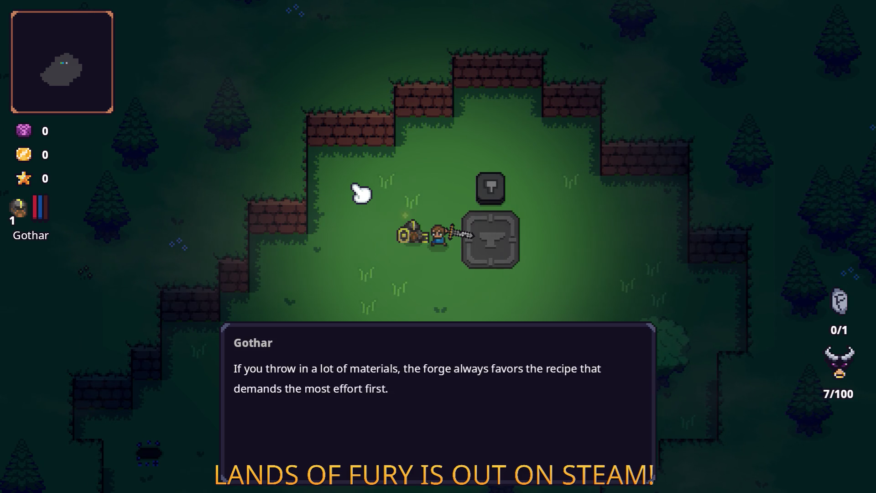
{"action": "key", "text": "e"}
{"action": "key", "text": "d"}
{"action": "key", "text": "Tab"}
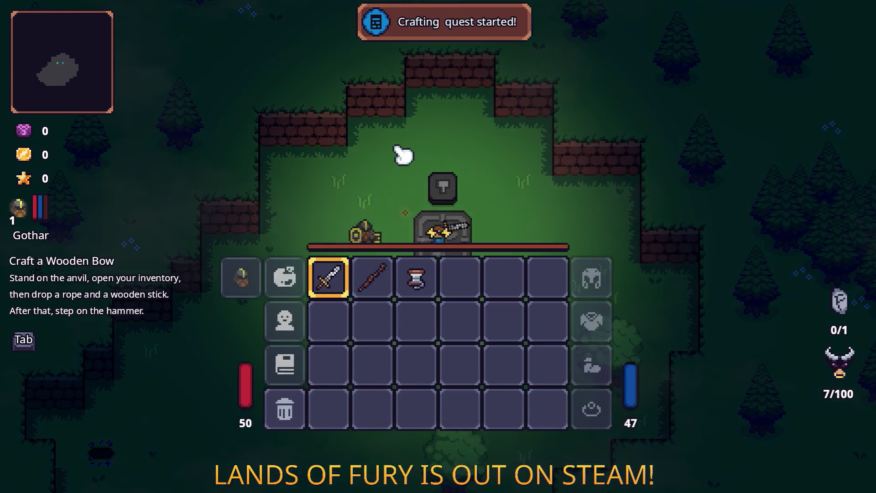
{"action": "right_click", "coordinate": [392, 321]}
{"action": "right_click", "coordinate": [417, 332]}
{"action": "key", "text": "Tab"}
{"action": "key", "text": "w"}
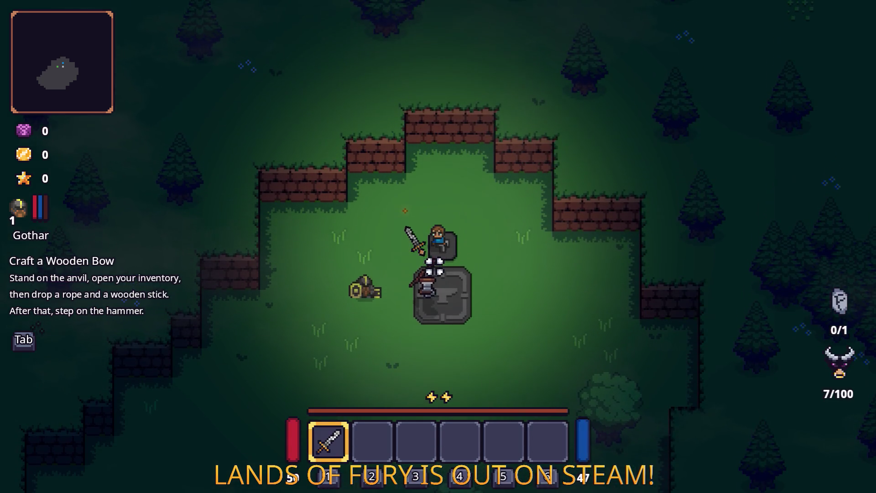
- Take Gothar's slime quest, kill the slime, and report back to him
{"action": "key", "text": "s"}
{"action": "key", "text": "a"}
{"action": "key", "text": "e"}
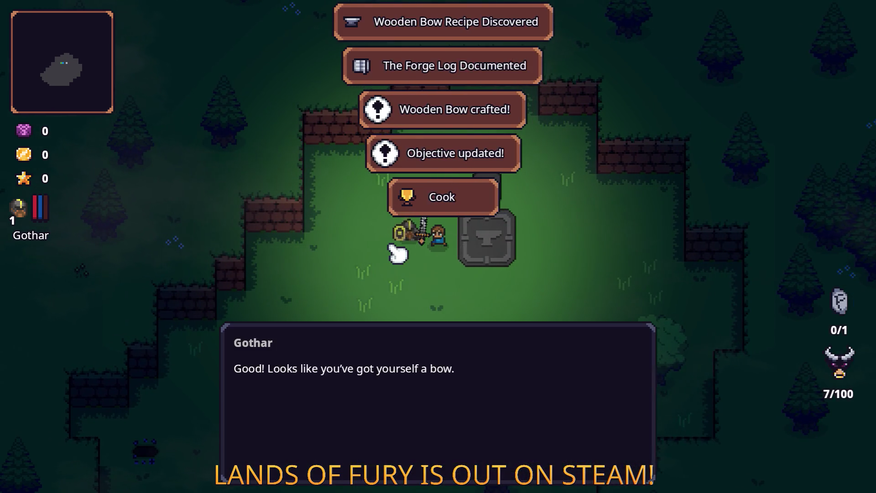
{"action": "key", "text": "e"}
{"action": "key", "text": "e"}
{"action": "key", "text": "e"}
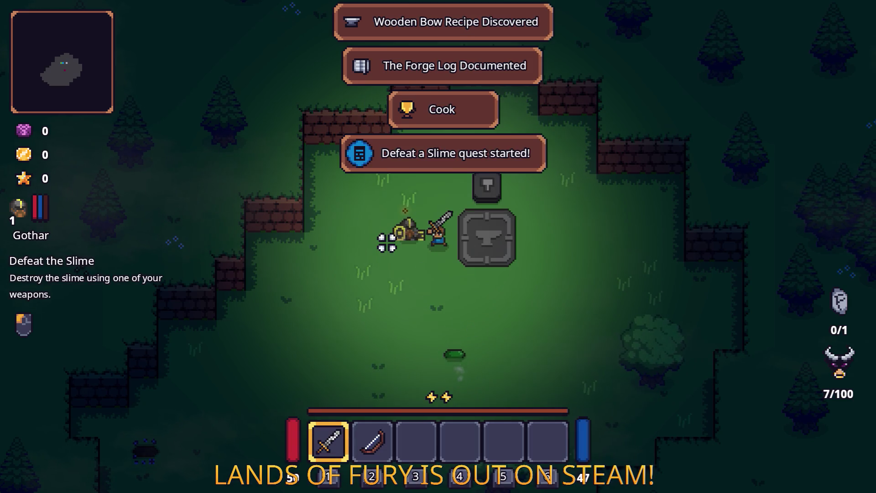
{"action": "key", "text": "s"}
{"action": "left_click", "coordinate": [446, 318]}
{"action": "key", "text": "w"}
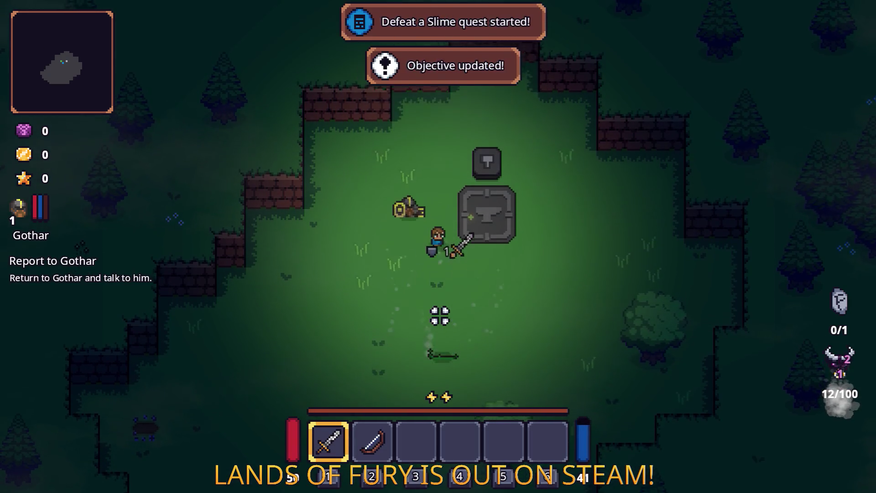
{"action": "key", "text": "e"}
{"action": "key", "text": "e"}
{"action": "key", "text": "e"}
{"action": "key", "text": "e"}
{"action": "key", "text": "e"}
{"action": "key", "text": "e"}
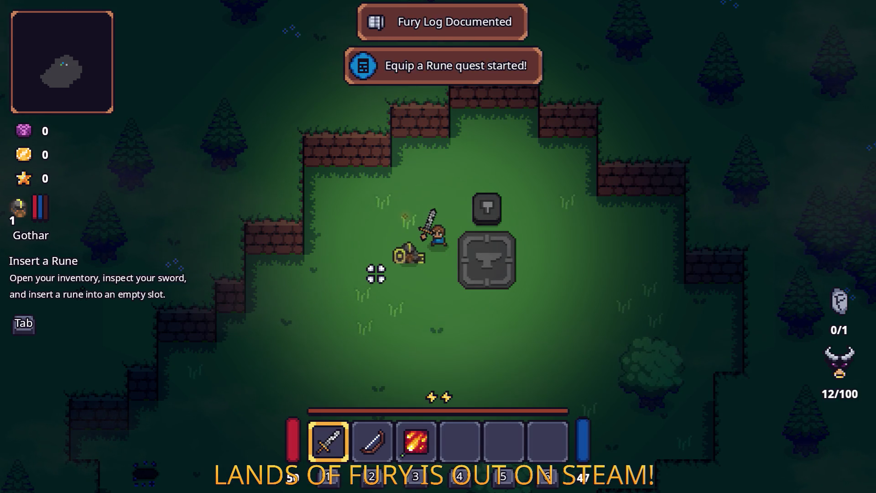
- Socket the Fireball Rune into the sword's empty rune slot, then speak with Gothar
{"action": "key", "text": "Tab"}
{"action": "left_click", "coordinate": [327, 329]}
{"action": "left_click", "coordinate": [361, 279]}
{"action": "left_click", "coordinate": [378, 201]}
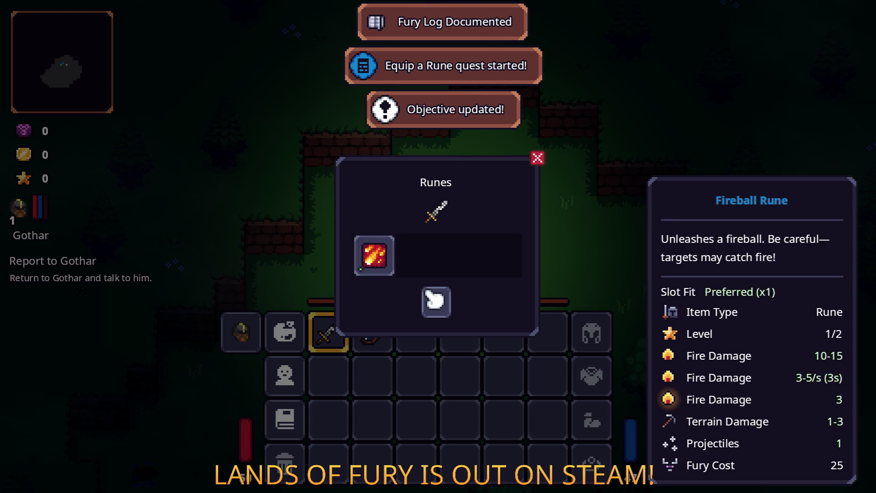
{"action": "key", "text": "Tab"}
{"action": "key", "text": "a"}
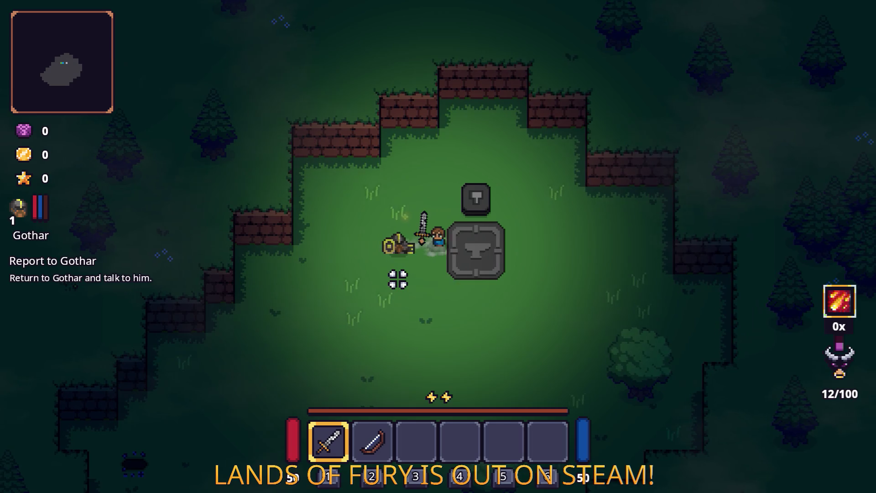
{"action": "key", "text": "e"}
{"action": "key", "text": "e"}
{"action": "key", "text": "e"}
{"action": "key", "text": "e"}
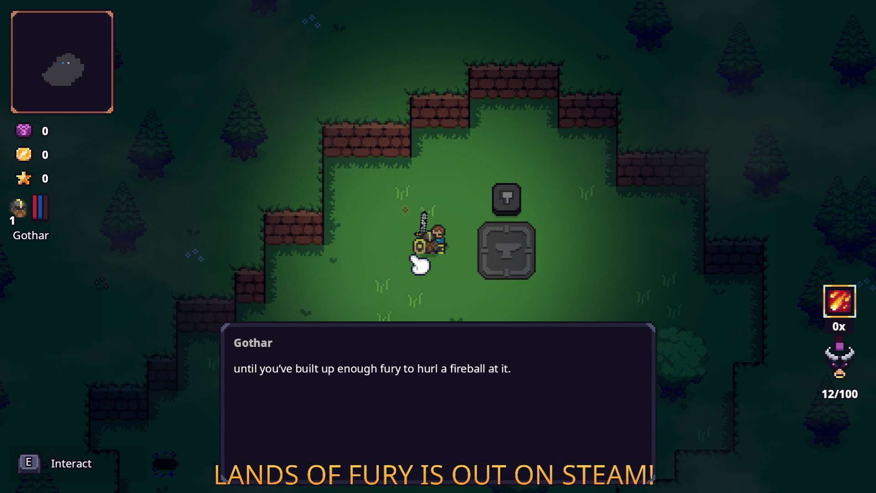
- Strike the slime to fill fury, then hurl a fireball at it
{"action": "key", "text": "d"}
{"action": "key", "text": "s"}
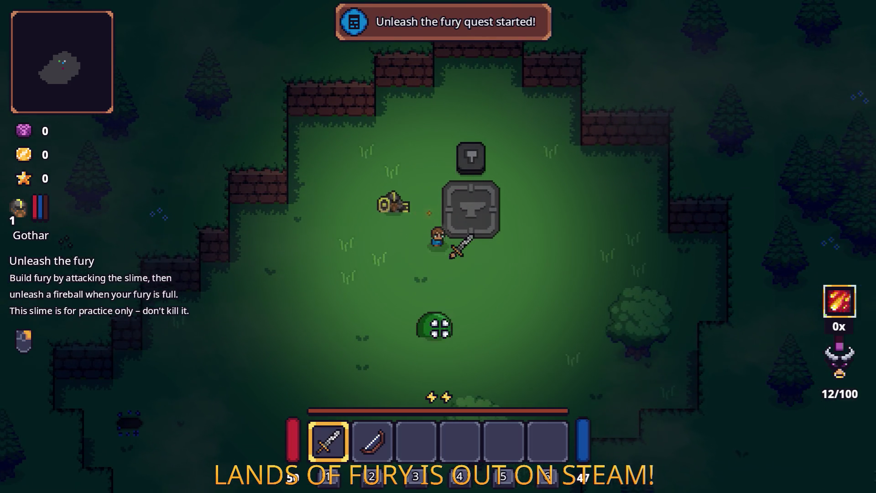
{"action": "left_click", "coordinate": [430, 336]}
{"action": "left_click", "coordinate": [430, 339]}
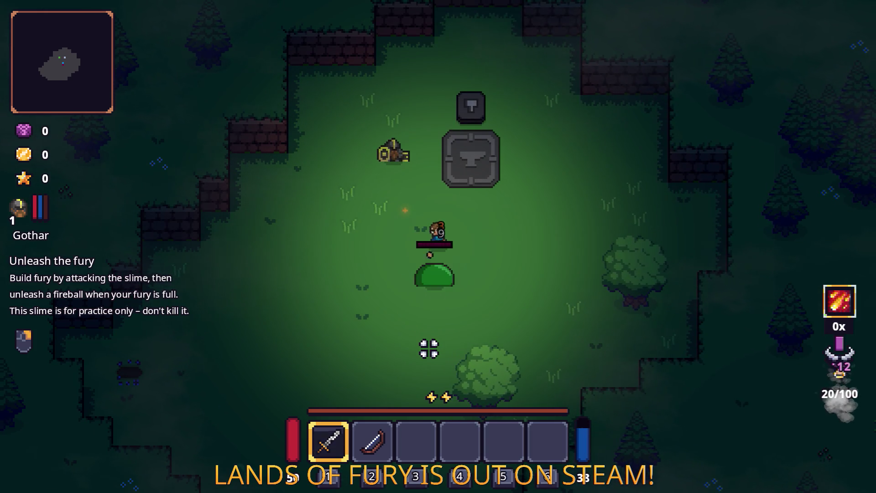
{"action": "left_click", "coordinate": [431, 349]}
{"action": "right_click", "coordinate": [433, 352]}
{"action": "key", "text": "w"}
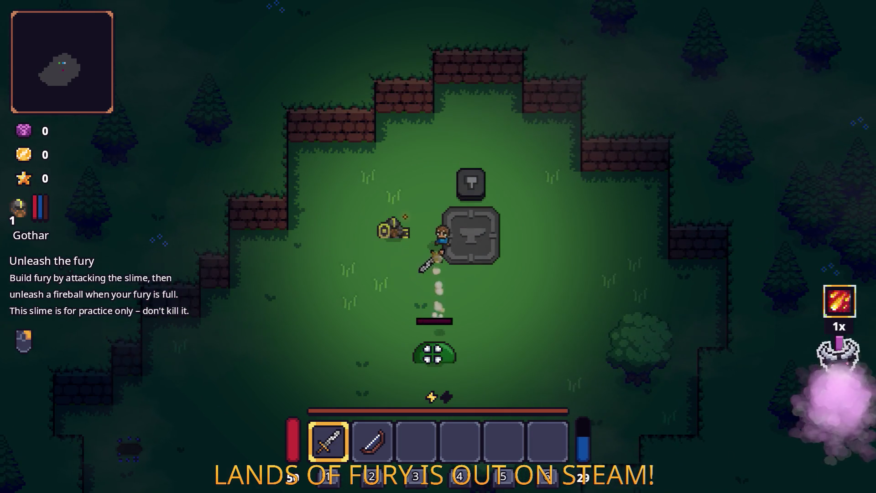
- Talk to Gothar to start the Commands quest
{"action": "key", "text": "a"}
{"action": "key", "text": "e"}
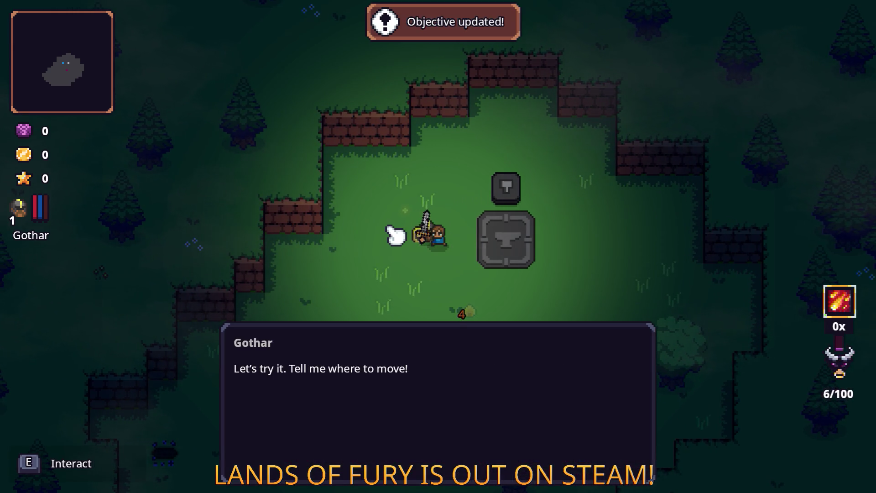
{"action": "key", "text": "e"}
- Assign Go There to quick slot 3, place a command flag, and continue Gothar and ALMA's dialogue
{"action": "key", "text": "Tab"}
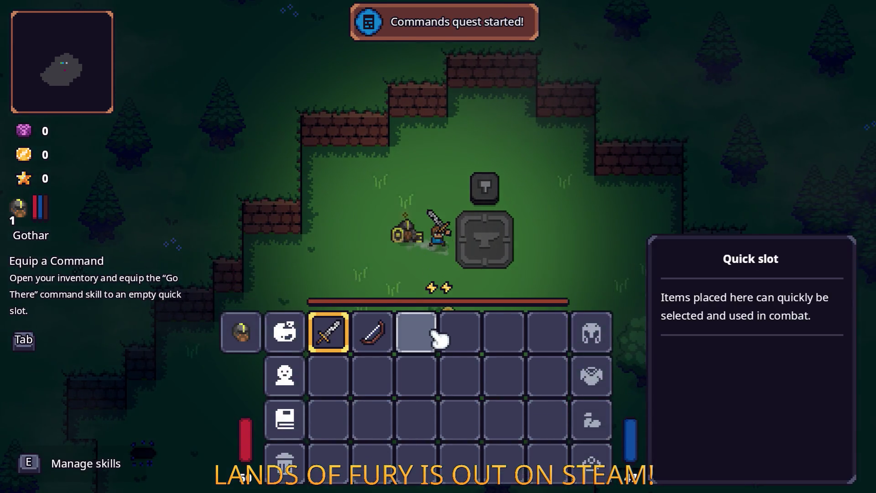
{"action": "left_click", "coordinate": [424, 331]}
{"action": "left_click", "coordinate": [416, 207]}
{"action": "key", "text": "Tab"}
{"action": "key", "text": "3"}
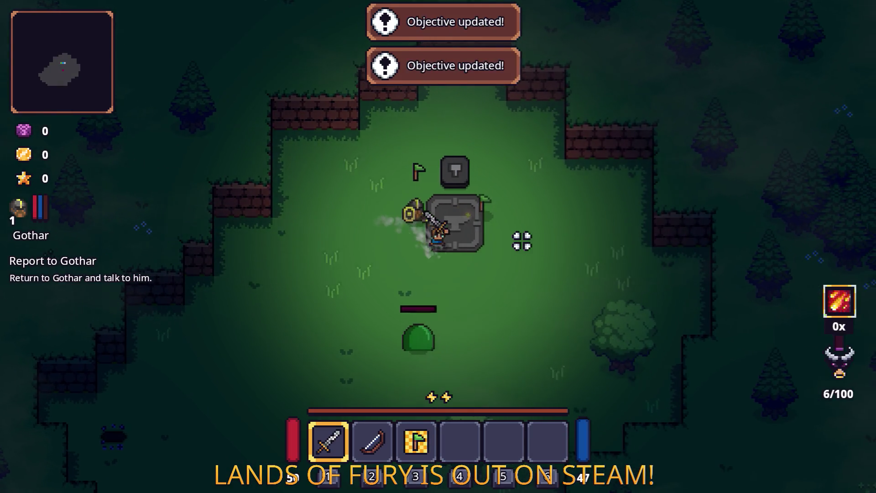
{"action": "key", "text": "e"}
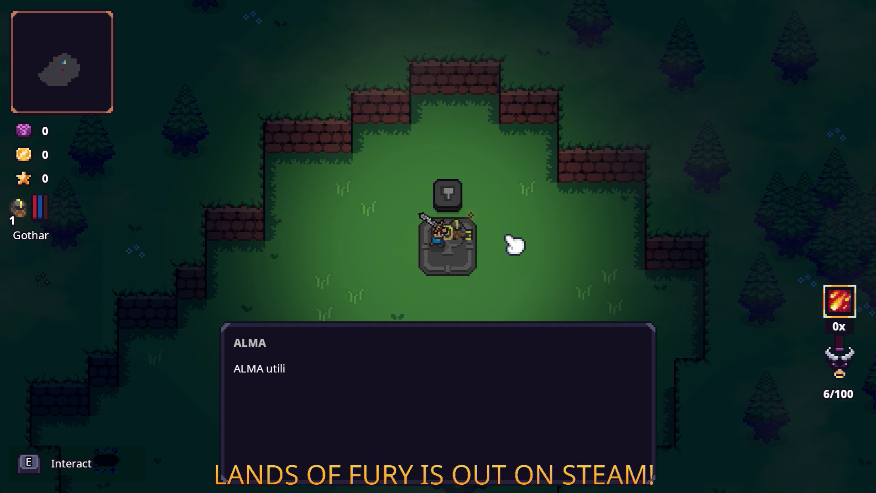
{"action": "key", "text": "e"}
{"action": "key", "text": "e"}
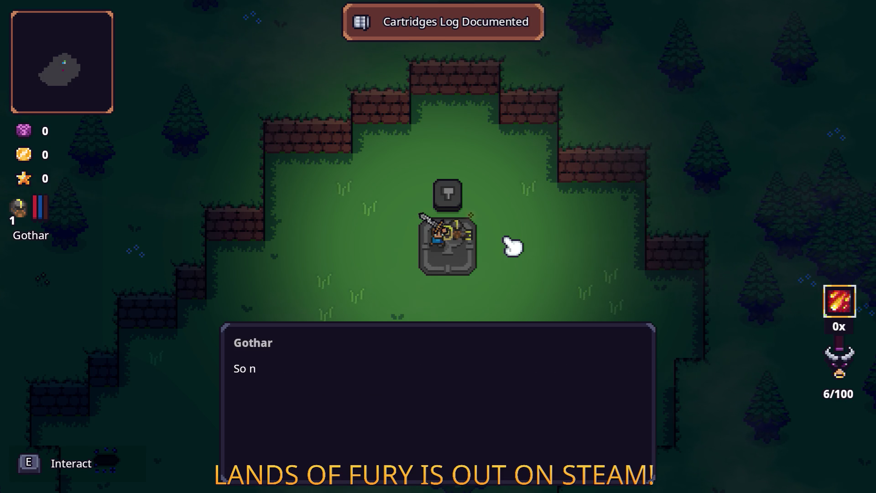
- Equip the heart cartridge in the top-left ALMA slot
{"action": "key", "text": "e"}
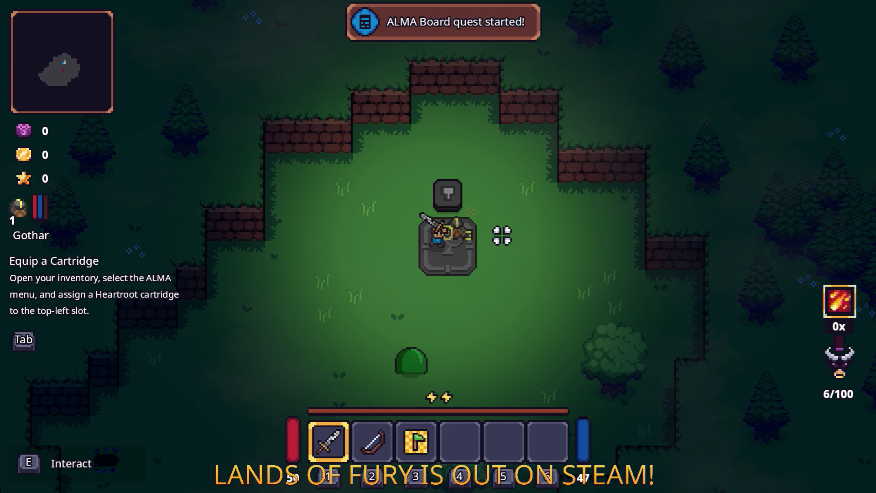
{"action": "key", "text": "Tab"}
{"action": "left_click", "coordinate": [287, 329]}
{"action": "left_click", "coordinate": [358, 139]}
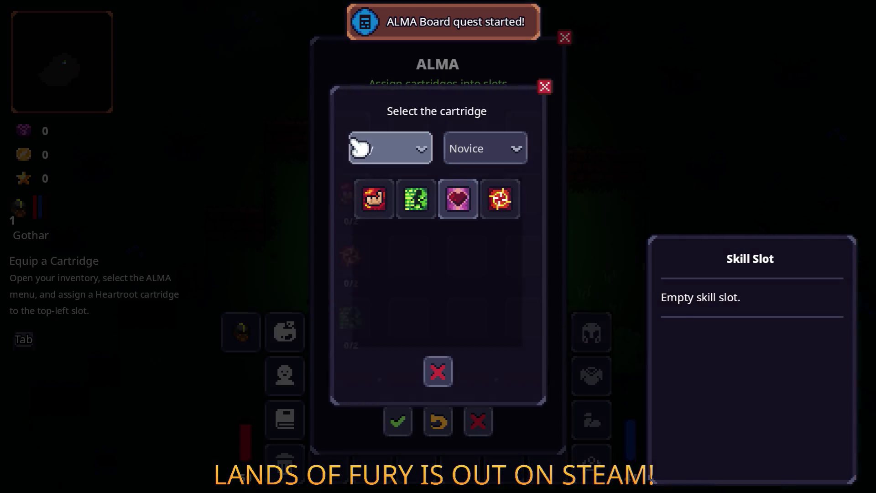
{"action": "left_click", "coordinate": [458, 199]}
{"action": "key", "text": "Escape"}
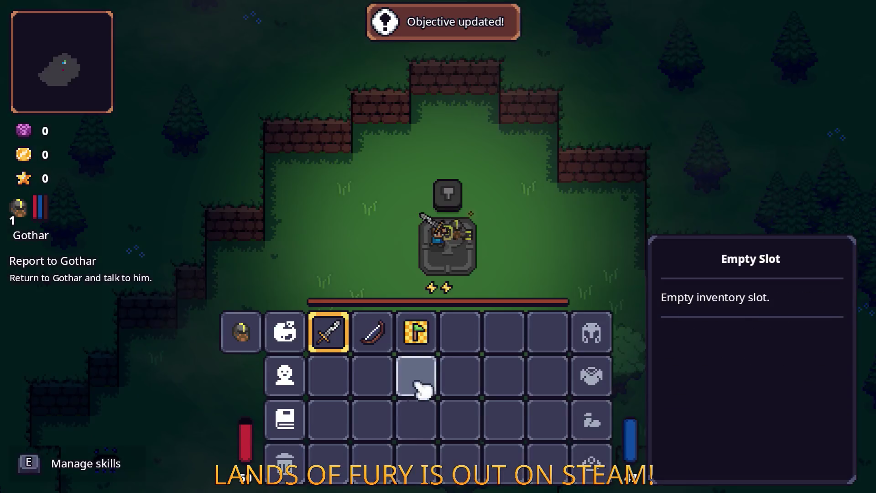
{"action": "key", "text": "Tab"}
- Finish Gothar's cartridge conversation, then switch to Visual Studio Code
{"action": "key", "text": "e"}
{"action": "key", "text": "e"}
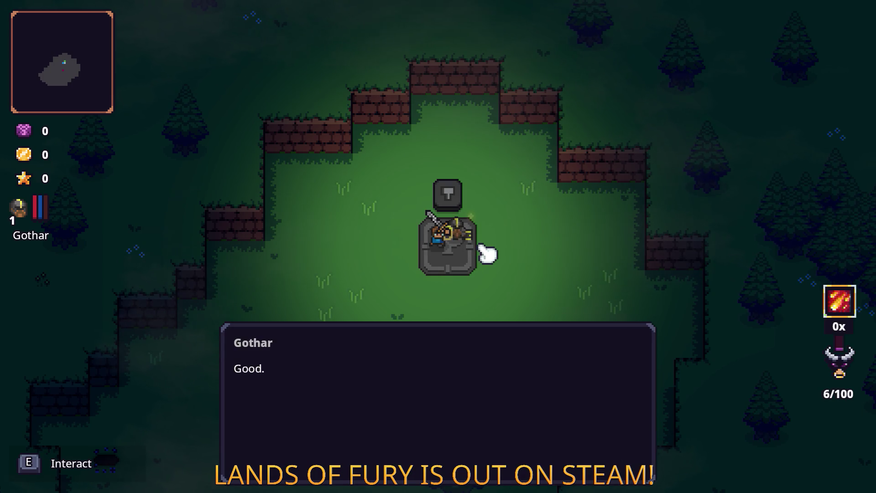
{"action": "key", "text": "e"}
{"action": "key", "text": "e"}
{"action": "key", "text": "e"}
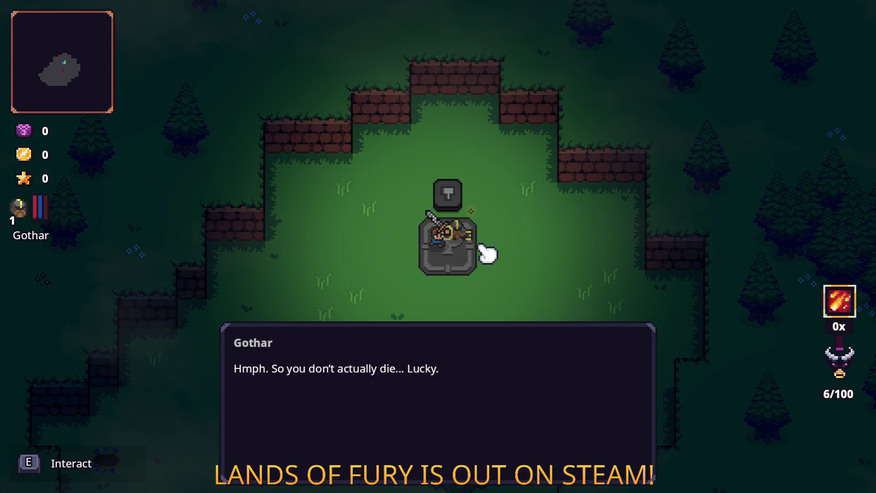
{"action": "key", "text": "e"}
{"action": "key", "text": "e"}
{"action": "key", "text": "e"}
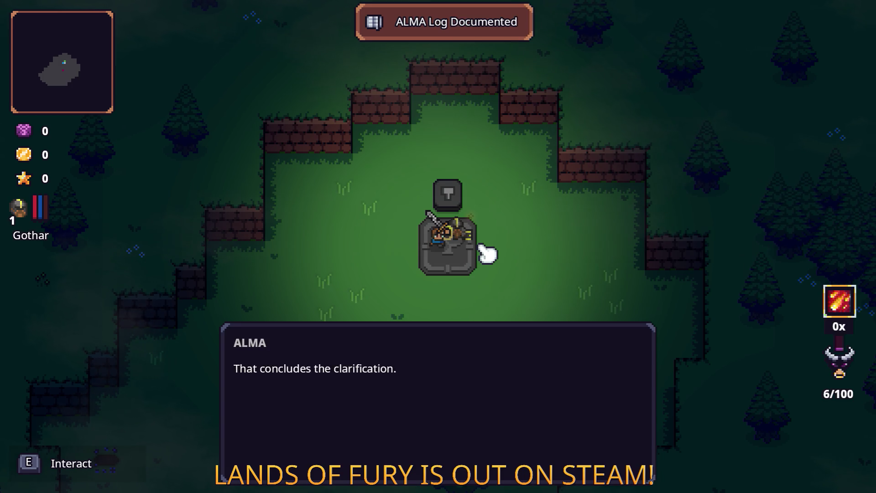
{"action": "key", "text": "e"}
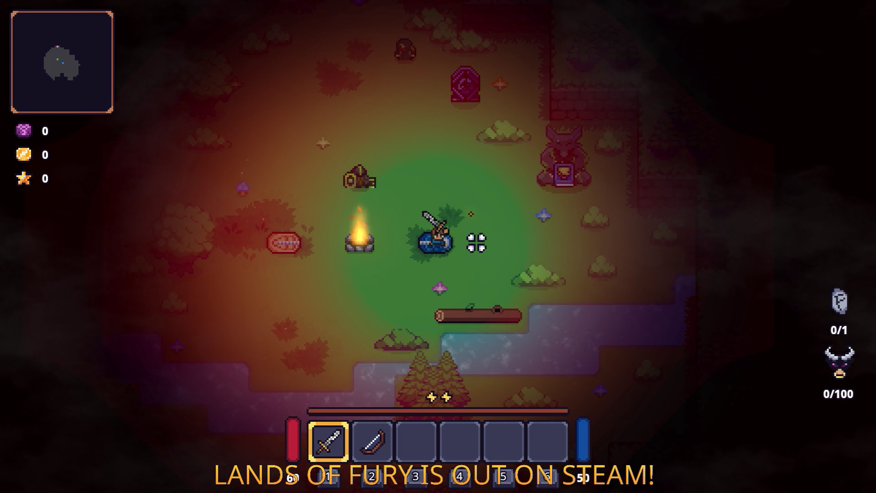
{"action": "key", "text": "alt+Tab"}
{"action": "key", "text": "alt+Tab"}
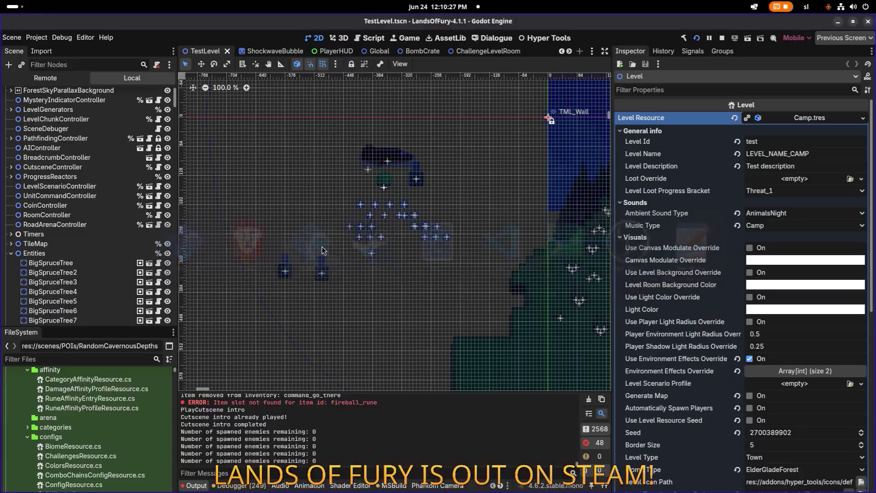
{"action": "key", "text": "alt+Tab"}
{"action": "key", "text": "alt+Tab"}
{"action": "key", "text": "alt+Tab"}
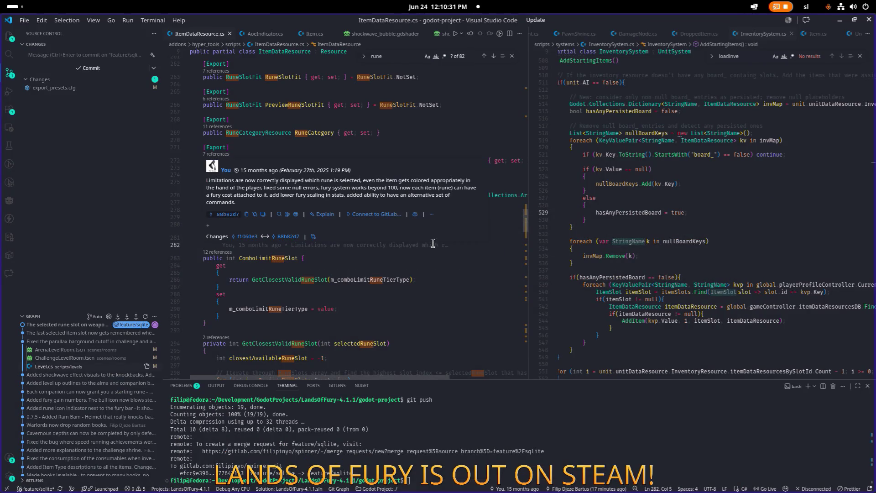
- Open HealthSystem.cs, then PlayerHUD.cs in its place, via quick file search
{"action": "key", "text": "ctrl+p"}
{"action": "type", "text": "health"}
{"action": "key", "text": "Return"}
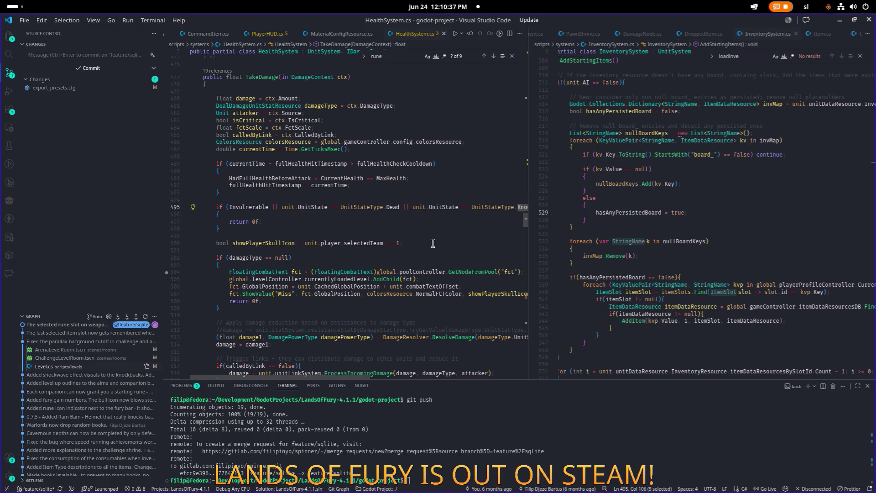
{"action": "key", "text": "ctrl+p"}
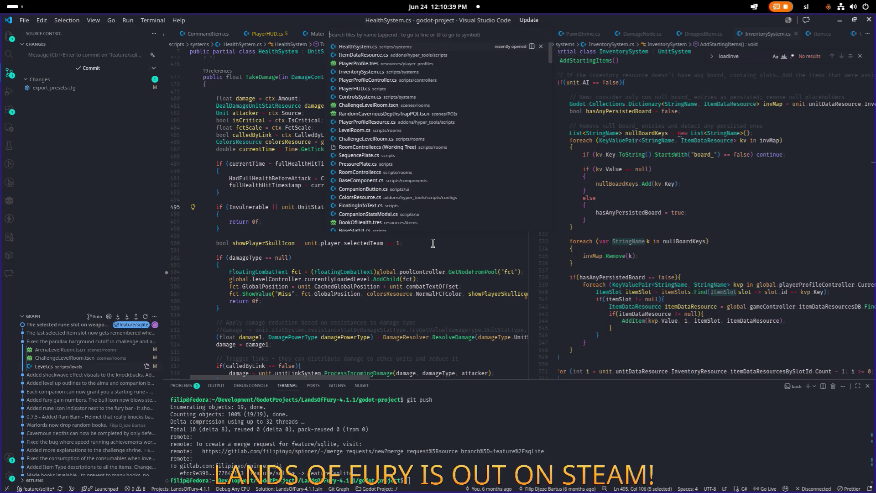
{"action": "type", "text": "playerhu"}
{"action": "key", "text": "Return"}
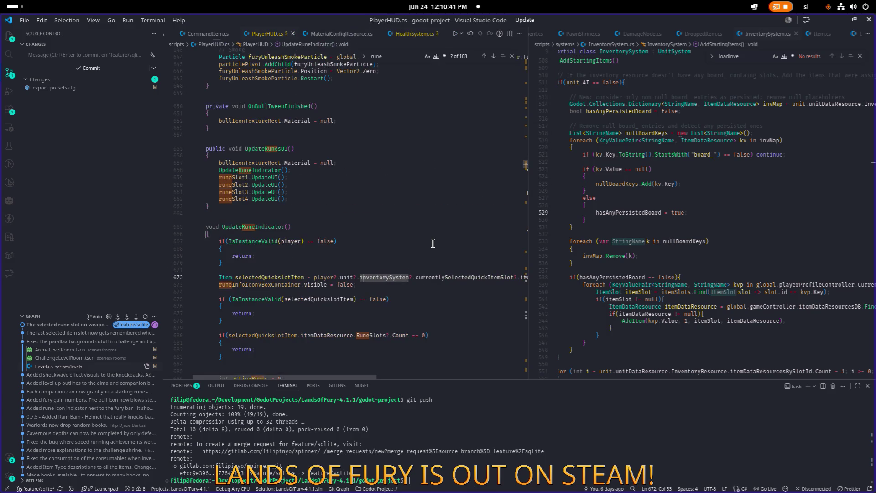
{"action": "type", "text": "trext"}
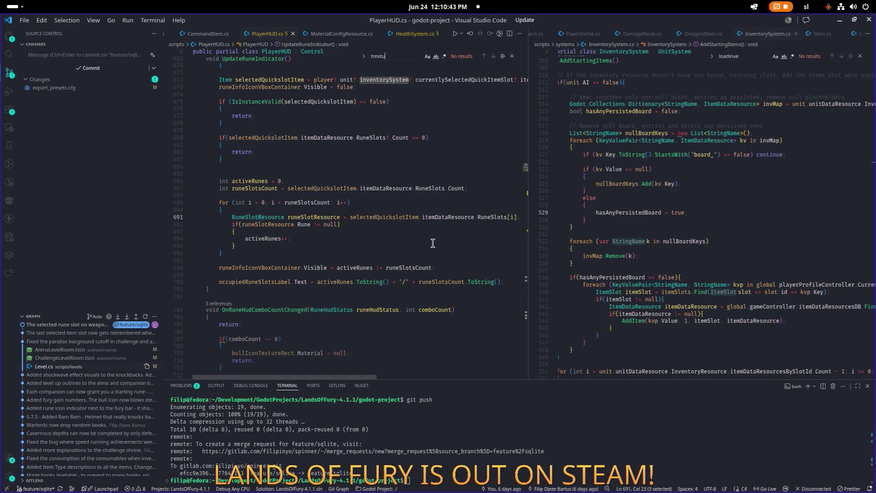
{"action": "type", "text": "ex"}
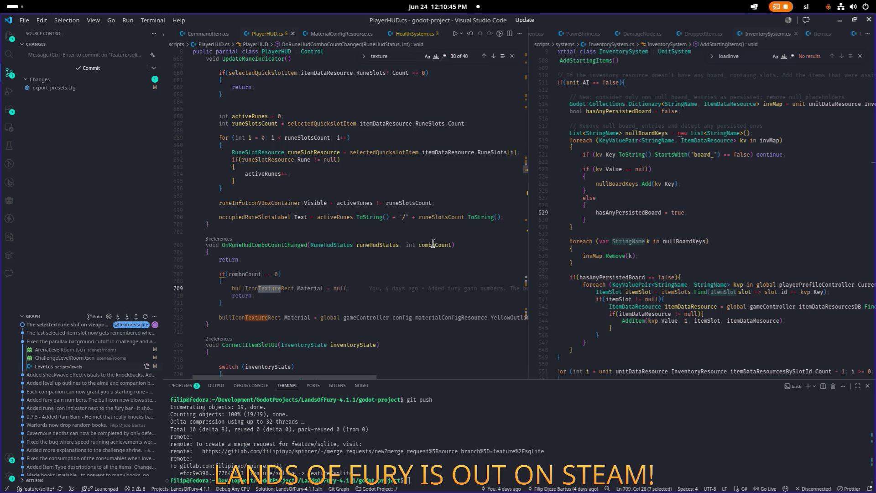
{"action": "scroll", "coordinate": [433, 242], "scroll_direction": "up", "scroll_amount": 20}
{"action": "scroll", "coordinate": [410, 235], "scroll_direction": "up", "scroll_amount": 10}
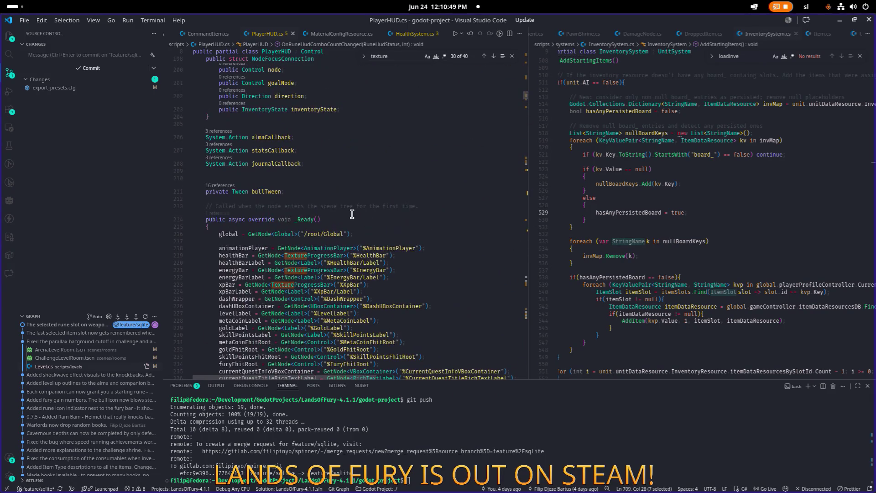
{"action": "scroll", "coordinate": [351, 214], "scroll_direction": "up", "scroll_amount": 5}
- Open CameraController.cs in the right pane and go to the bloodTextureRect field on line 36
{"action": "left_click", "coordinate": [613, 212]}
{"action": "key", "text": "ctrl+p"}
{"action": "type", "text": "camera"}
{"action": "key", "text": "Return"}
{"action": "scroll", "coordinate": [628, 212], "scroll_direction": "up", "scroll_amount": 20}
{"action": "scroll", "coordinate": [627, 211], "scroll_direction": "up", "scroll_amount": 2}
{"action": "left_click", "coordinate": [614, 150]}
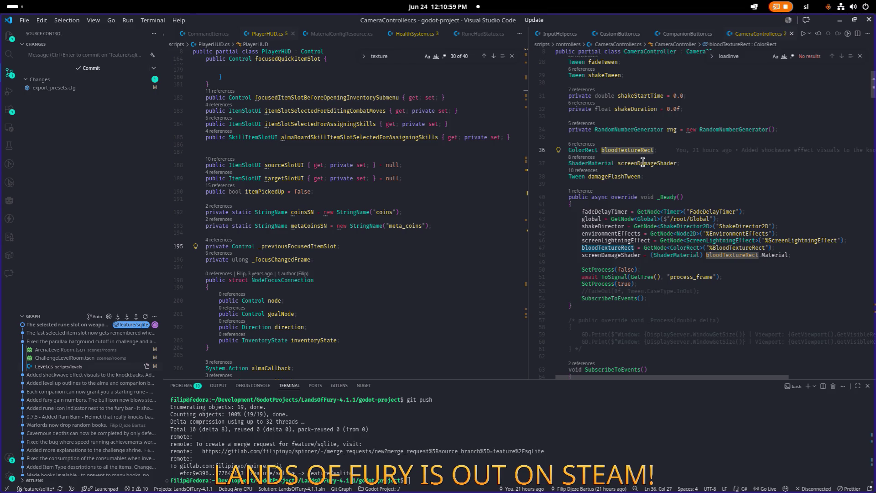
- Review the references to bloodTextureRect and screenDamageShader in CameraController.cs
{"action": "double_click", "coordinate": [623, 151]}
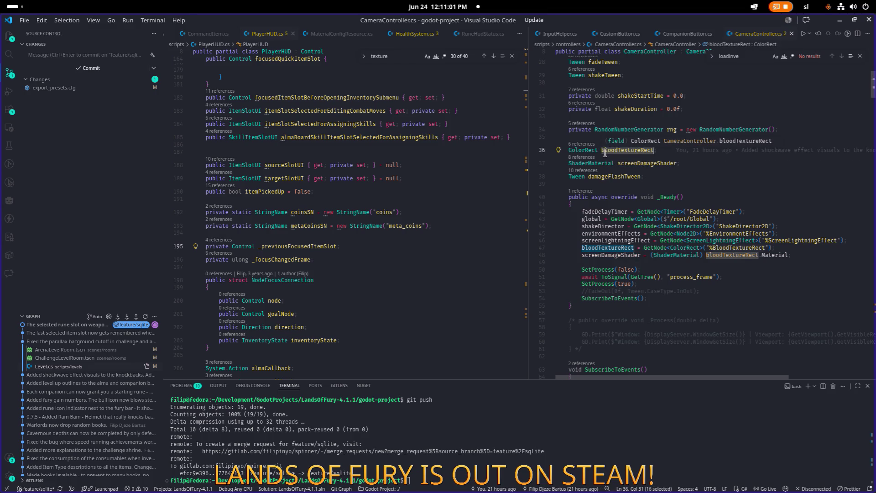
{"action": "left_click", "coordinate": [578, 144]}
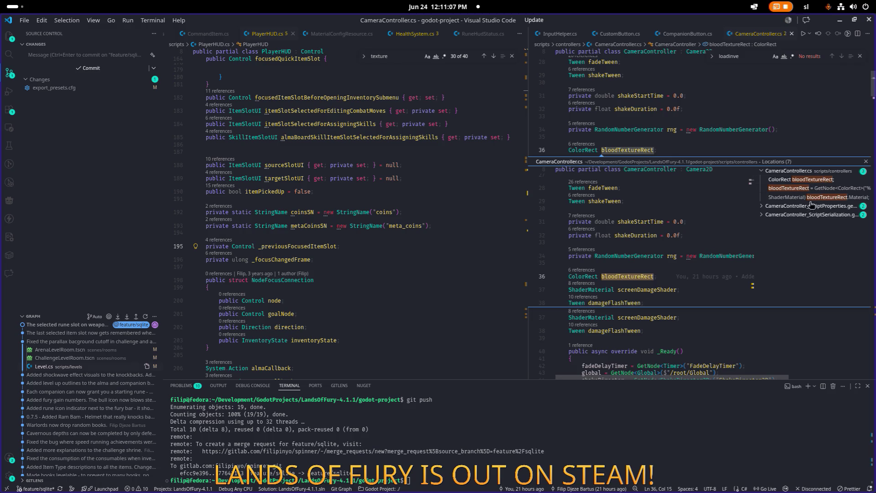
{"action": "left_click", "coordinate": [803, 188]}
{"action": "left_click", "coordinate": [808, 197]}
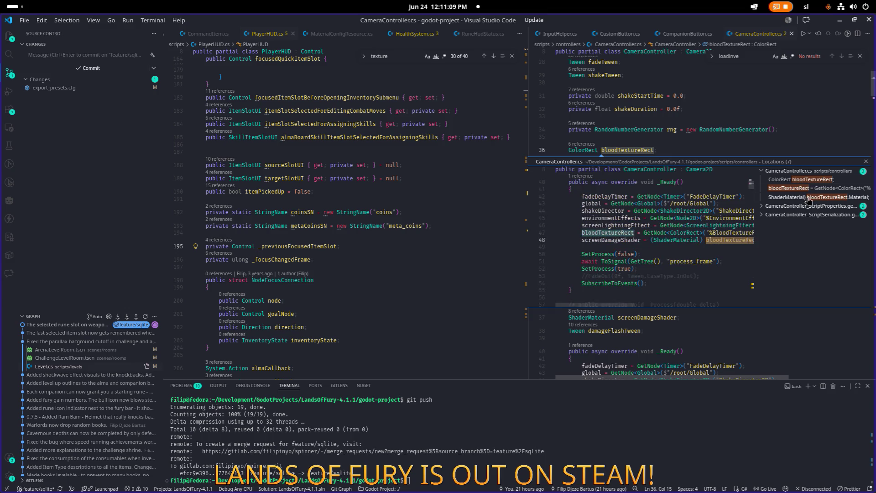
{"action": "left_click", "coordinate": [635, 226]}
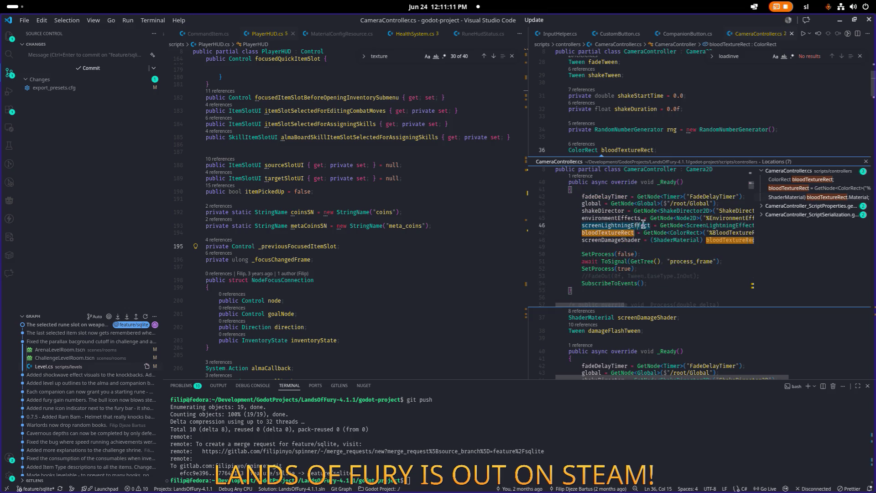
{"action": "double_click", "coordinate": [629, 227]}
{"action": "left_click", "coordinate": [619, 224]}
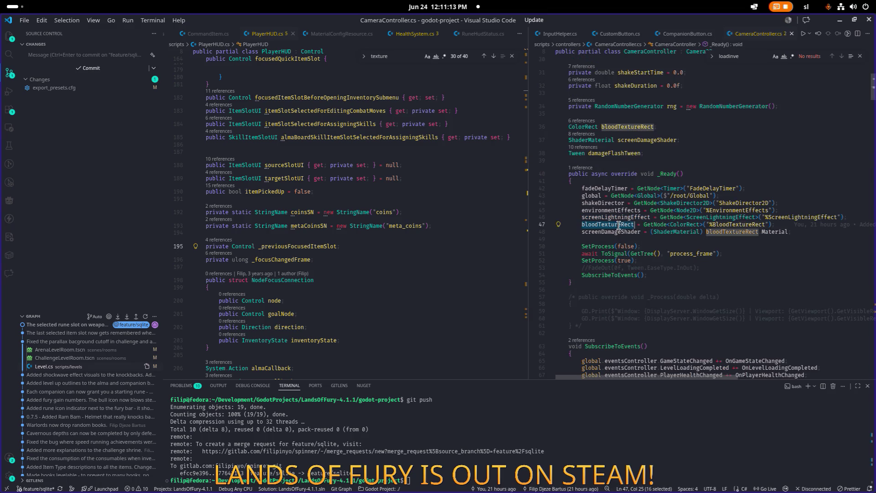
{"action": "double_click", "coordinate": [618, 231]}
{"action": "key", "text": "ctrl+f"}
{"action": "key", "text": "Return"}
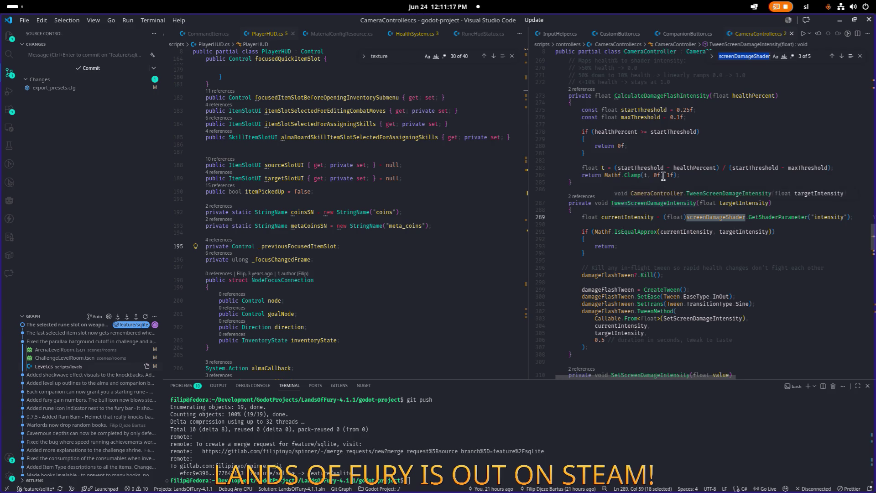
- Find ResetBloodTextureRect's call on line 90 and its definition on line 315
{"action": "scroll", "coordinate": [652, 196], "scroll_direction": "up", "scroll_amount": 10}
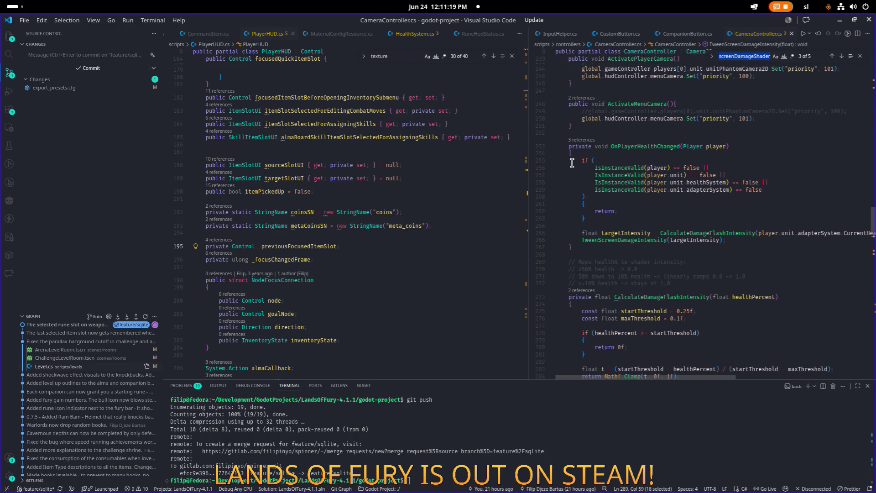
{"action": "left_click_drag", "start_coordinate": [527, 195], "coordinate": [465, 195]}
{"action": "scroll", "coordinate": [553, 193], "scroll_direction": "down", "scroll_amount": 5}
{"action": "scroll", "coordinate": [552, 193], "scroll_direction": "down", "scroll_amount": 11}
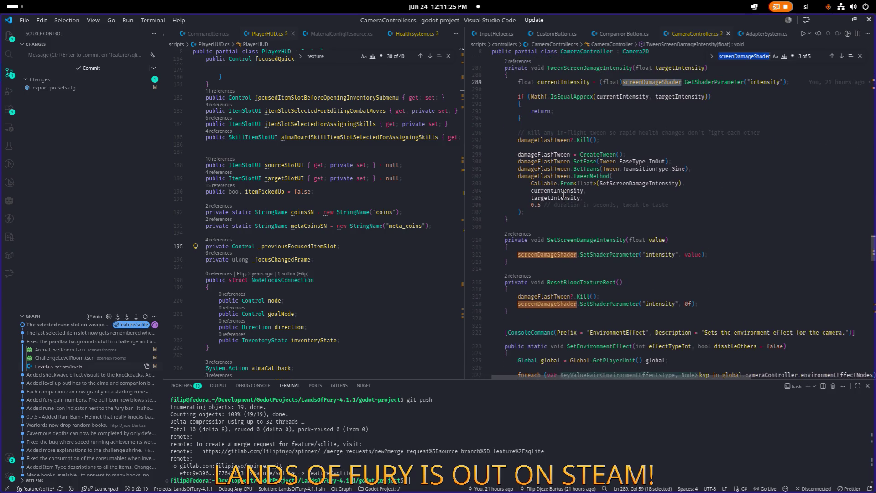
{"action": "double_click", "coordinate": [588, 283]}
{"action": "key", "text": "ctrl+f"}
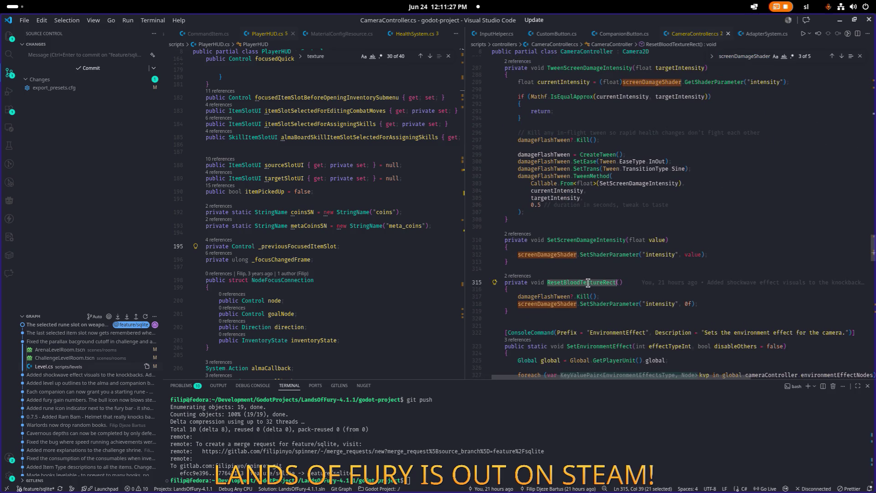
{"action": "key", "text": "Return"}
{"action": "key", "text": "Return"}
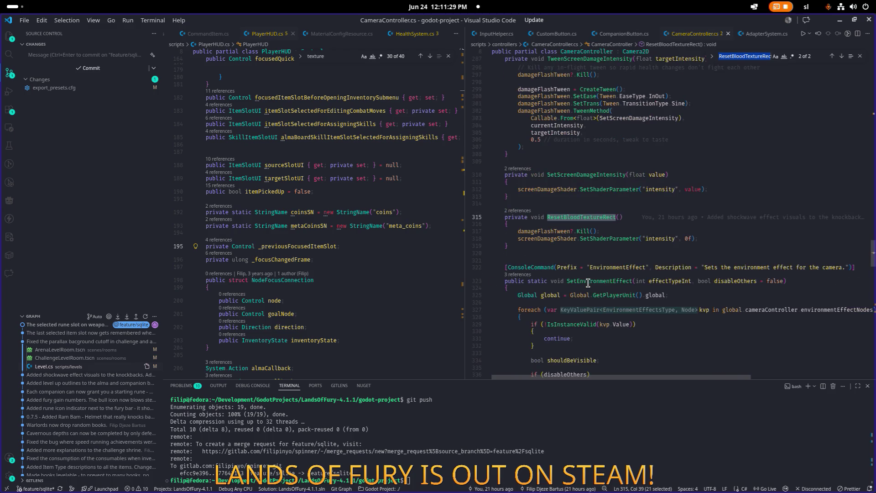
{"action": "key", "text": "Return"}
{"action": "key", "text": "Return"}
{"action": "key", "text": "Return"}
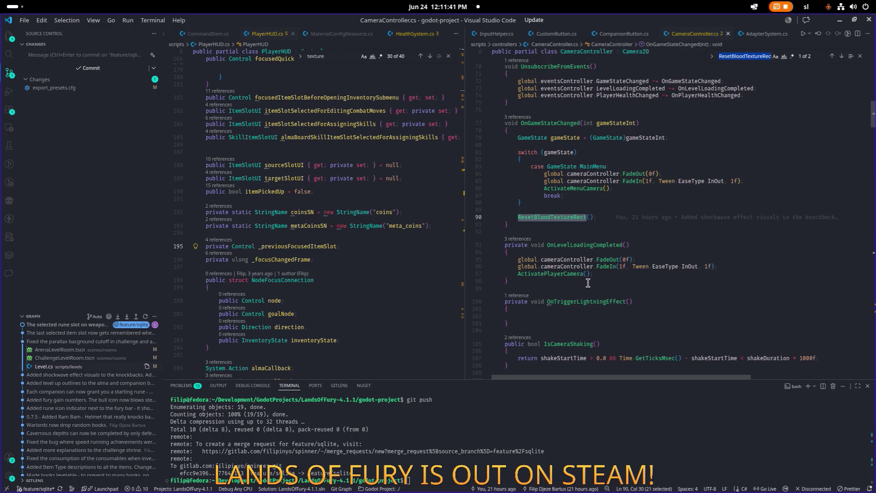
{"action": "key", "text": "Return"}
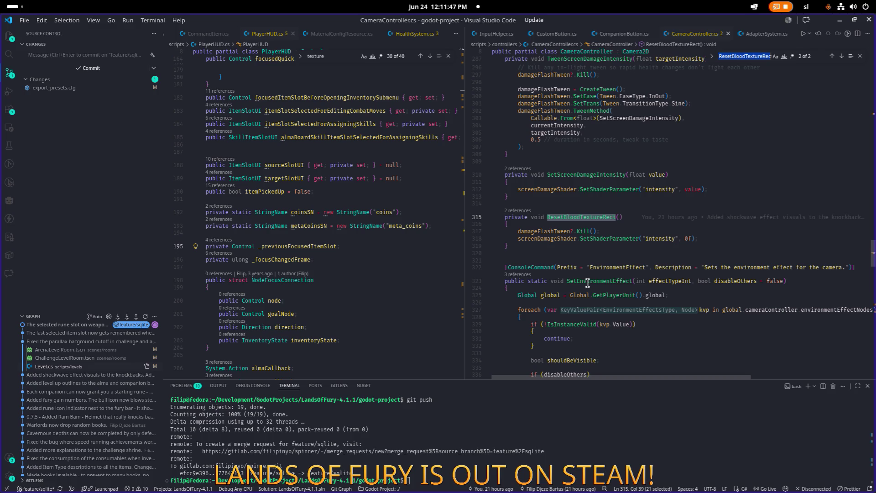
{"action": "key", "text": "Return"}
{"action": "key", "text": "Return"}
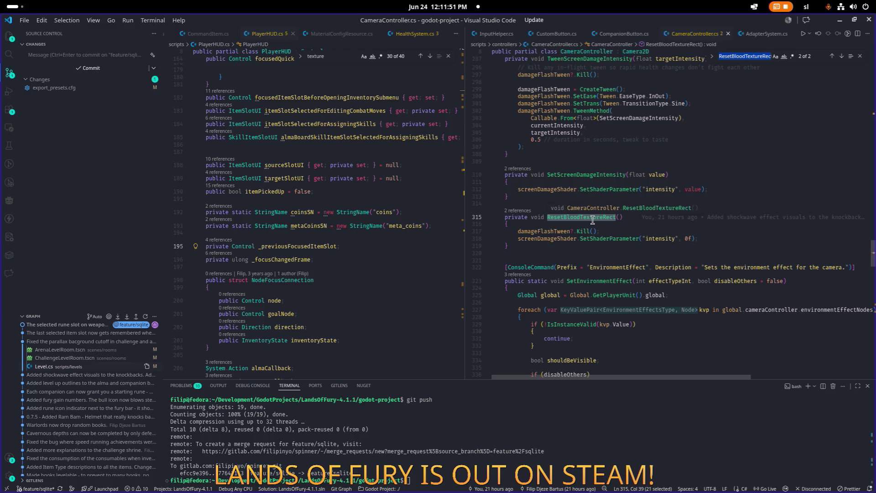
- Copy the ResetBloodTextureRect() call onto a new line after ActivatePlayerCamera()
{"action": "scroll", "coordinate": [582, 235], "scroll_direction": "up", "scroll_amount": 20}
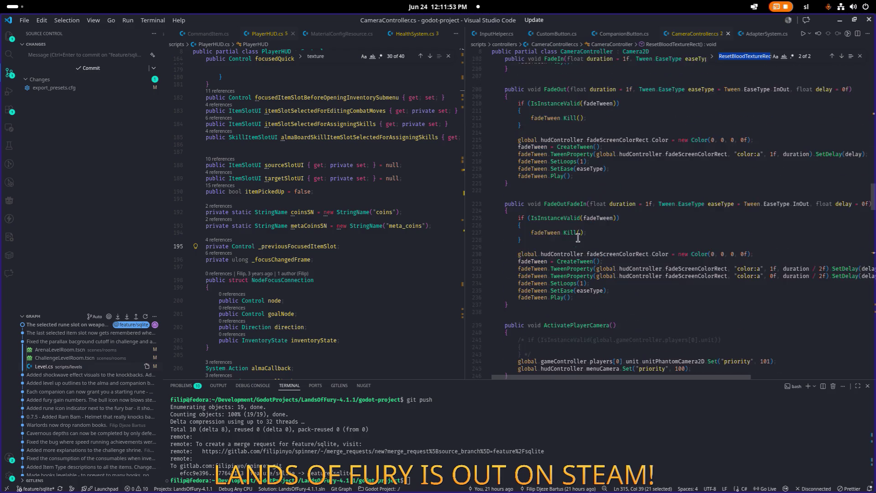
{"action": "scroll", "coordinate": [578, 237], "scroll_direction": "up", "scroll_amount": 15}
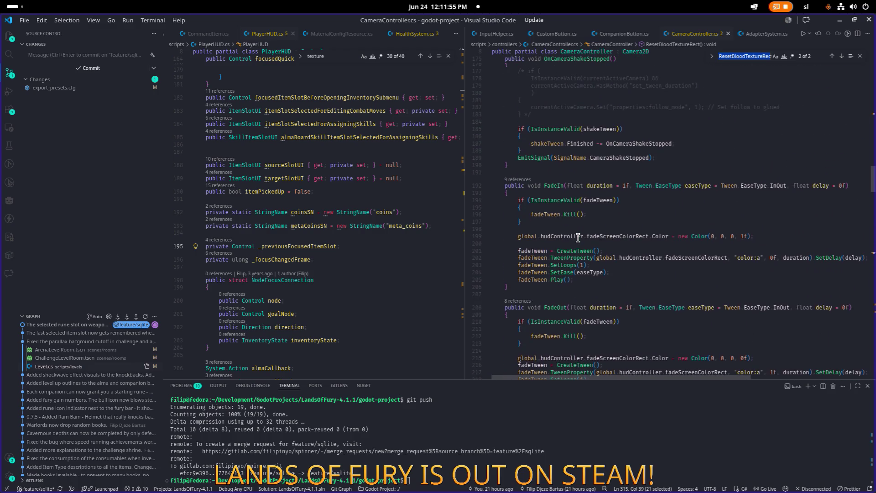
{"action": "scroll", "coordinate": [578, 237], "scroll_direction": "down", "scroll_amount": 1}
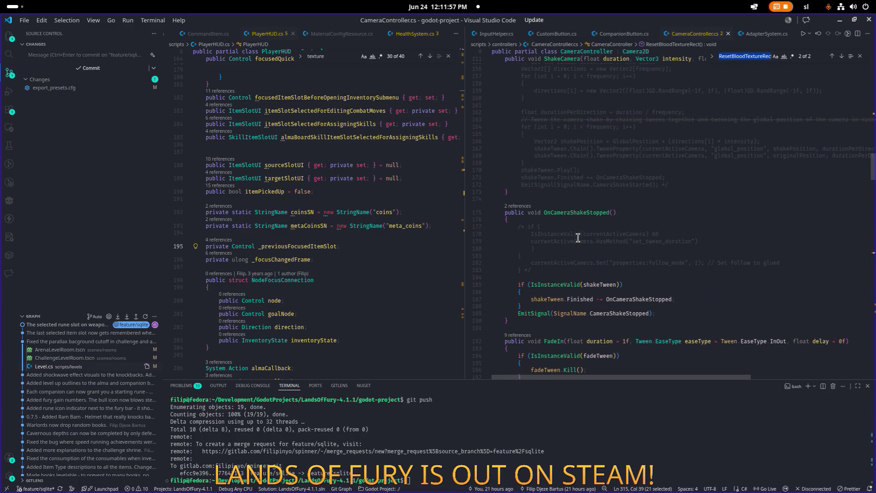
{"action": "scroll", "coordinate": [577, 237], "scroll_direction": "up", "scroll_amount": 15}
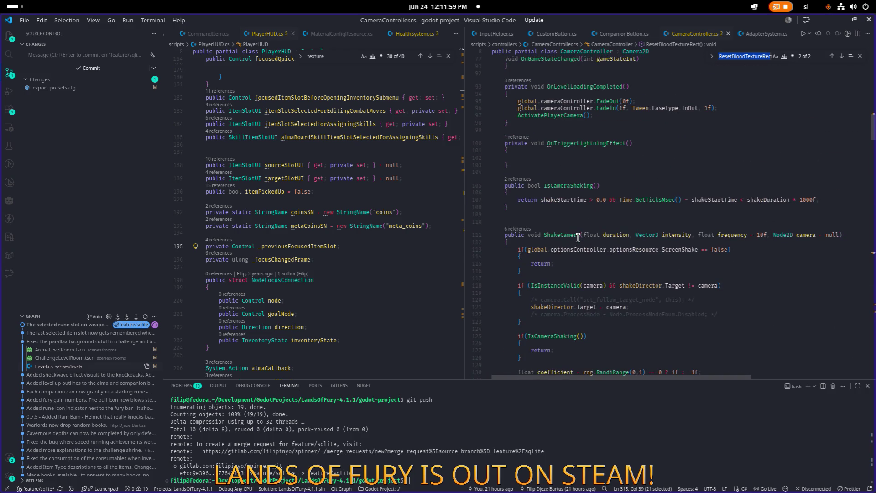
{"action": "scroll", "coordinate": [578, 237], "scroll_direction": "up", "scroll_amount": 5}
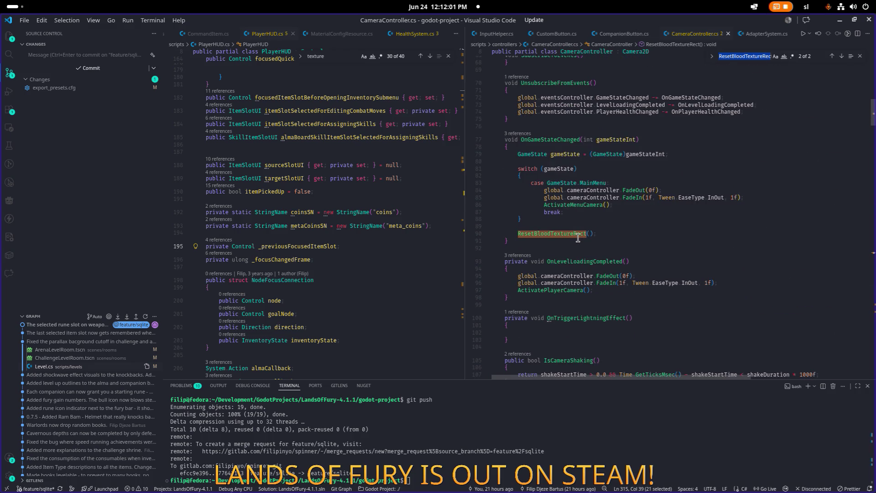
{"action": "scroll", "coordinate": [578, 237], "scroll_direction": "down", "scroll_amount": 2}
{"action": "left_click", "coordinate": [602, 232]}
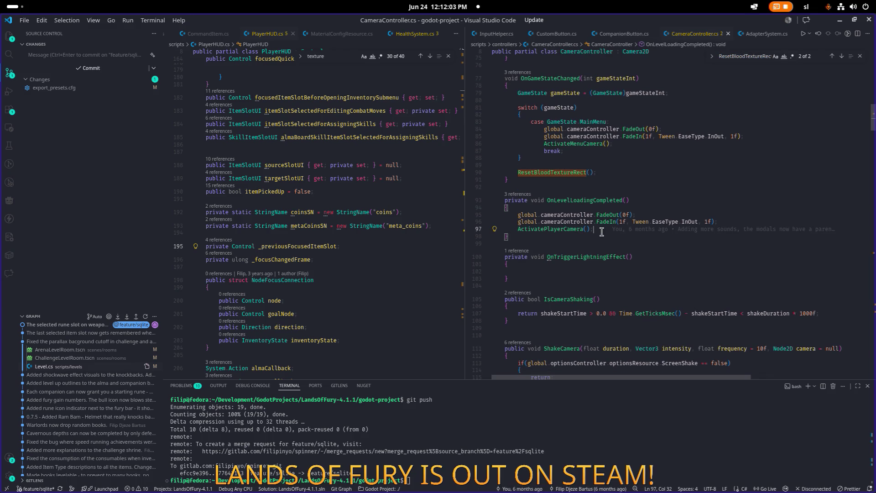
{"action": "key", "text": "Return"}
{"action": "left_click", "coordinate": [616, 173]}
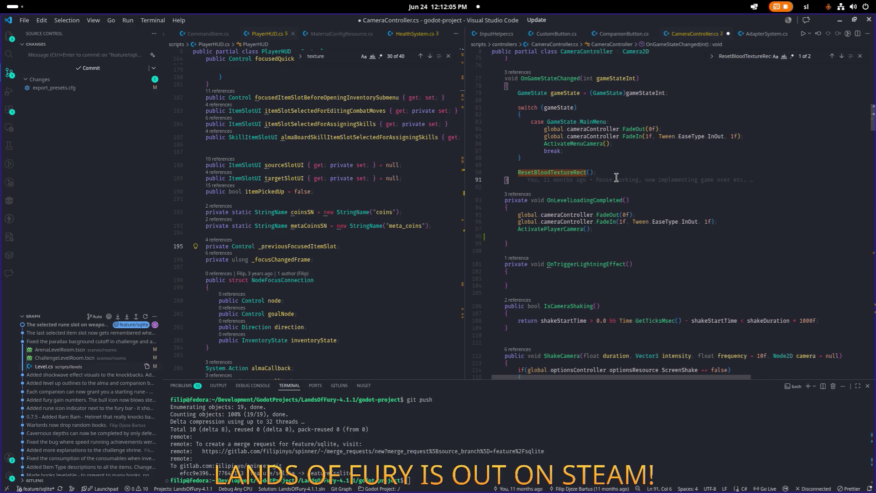
{"action": "key", "text": "shift+Home"}
{"action": "key", "text": "ctrl+c"}
{"action": "key", "text": "Down"}
{"action": "key", "text": "Down"}
{"action": "key", "text": "Down"}
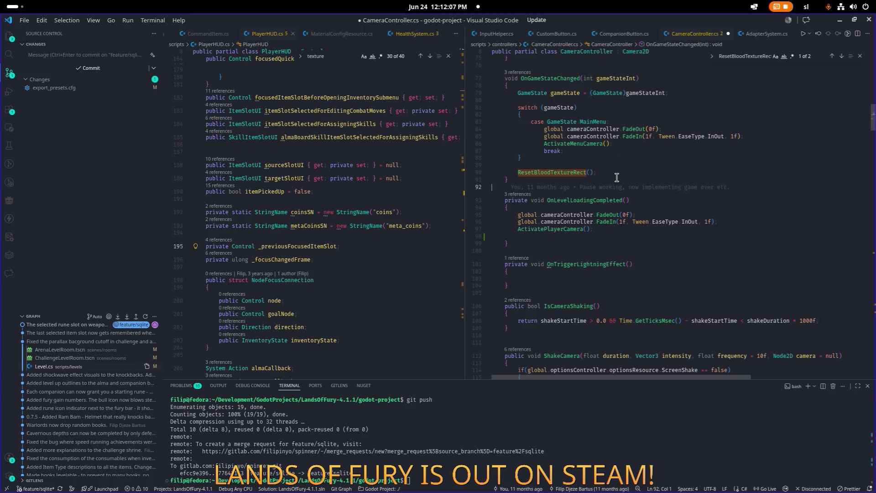
{"action": "key", "text": "ctrl+v"}
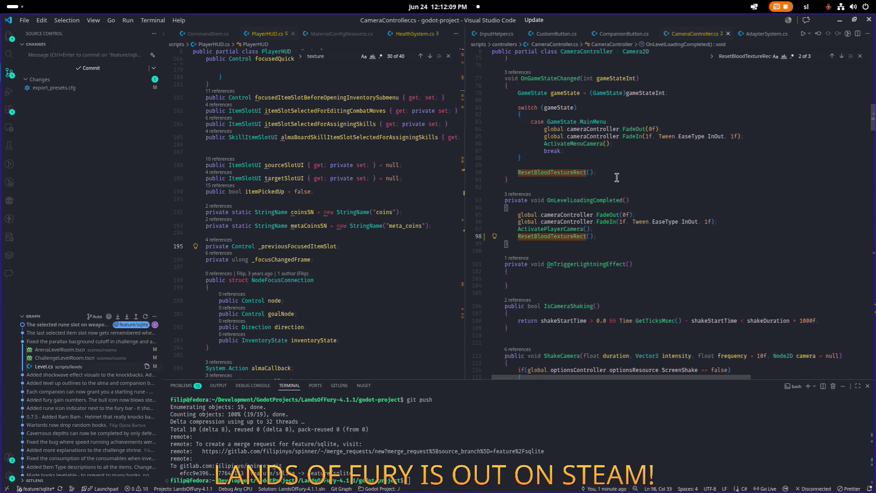
- Minimize Visual Studio Code to reveal the Godot editor
{"action": "left_click", "coordinate": [639, 167]}
{"action": "left_click", "coordinate": [743, 128]}
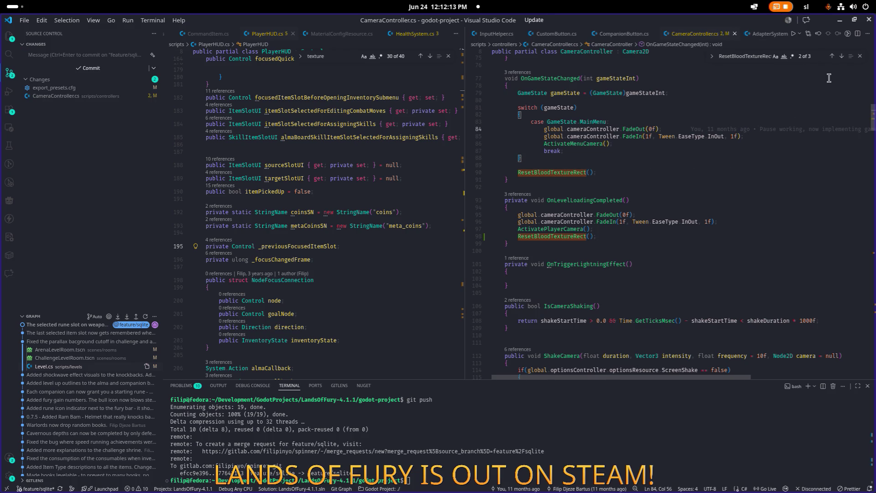
{"action": "left_click", "coordinate": [839, 21]}
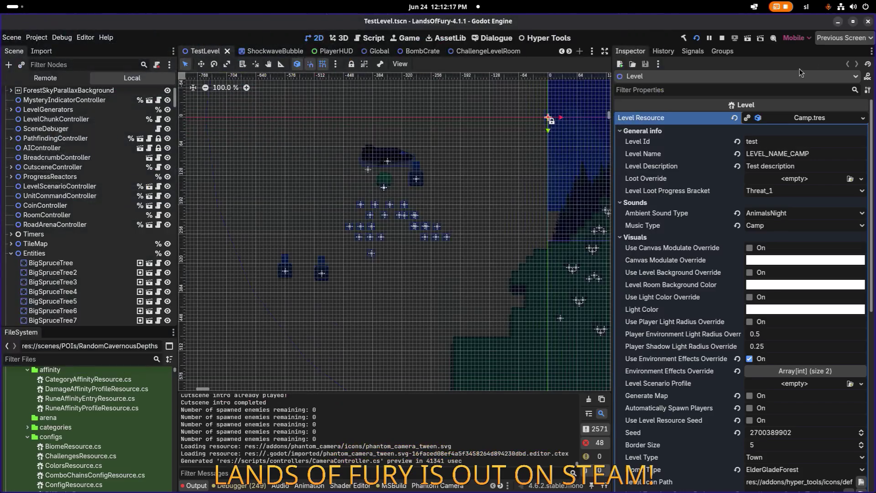
- Rebuild the .NET project and relaunch Lands of Fury to the Hyper Fox Studios splash screen
{"action": "left_click", "coordinate": [699, 38]}
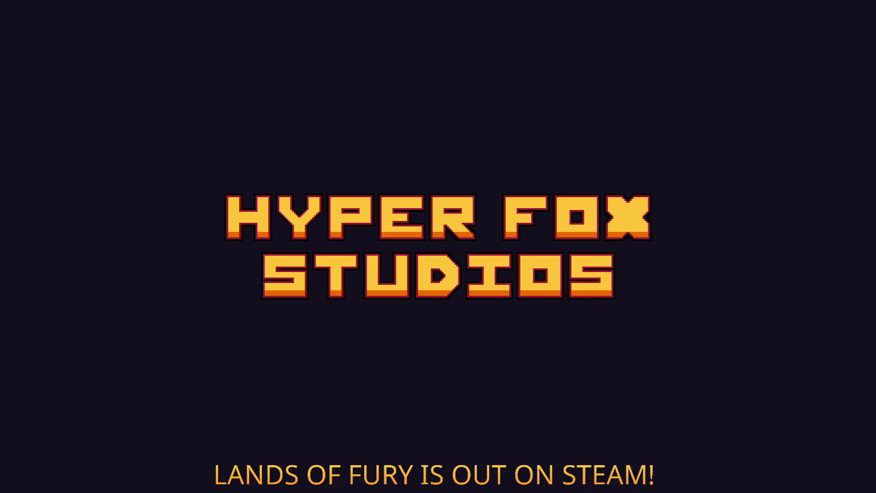
- Switch to the LandsOfFury window, start a run, and walk through the purple portal
{"action": "key", "text": "alt+Tab"}
{"action": "key", "text": "alt+Tab"}
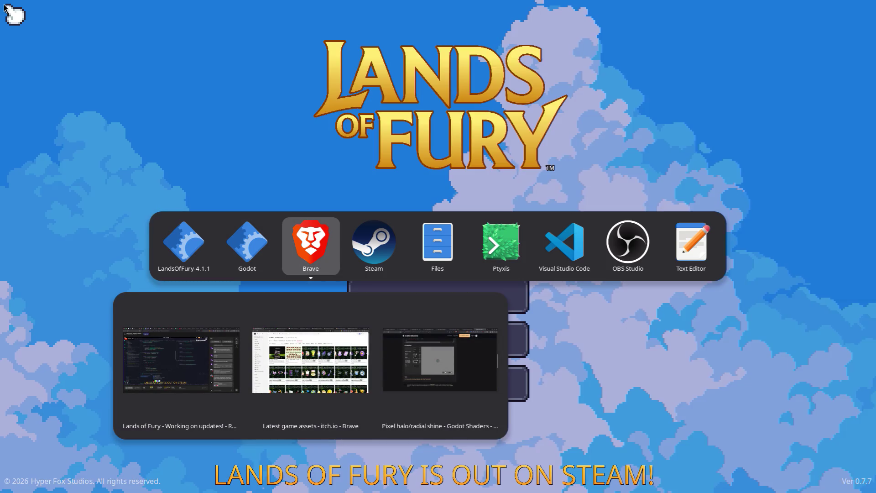
{"action": "key", "text": "alt+shift+Tab"}
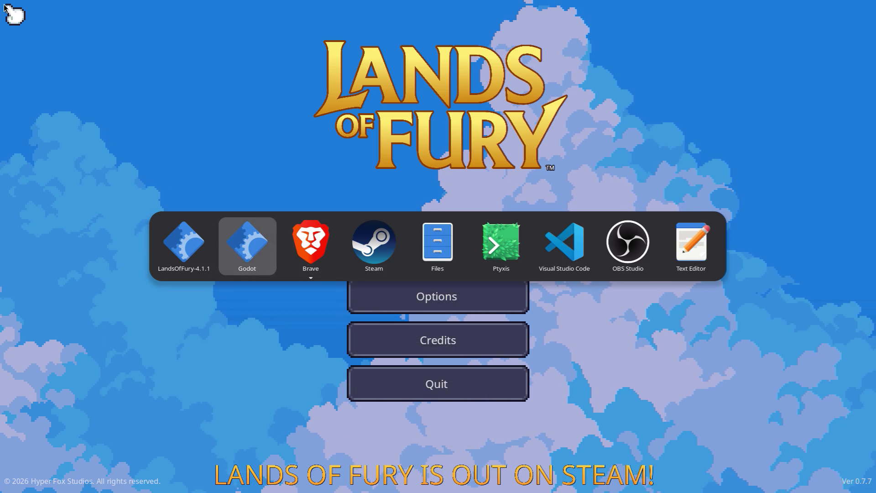
{"action": "key", "text": "alt+shift+Tab"}
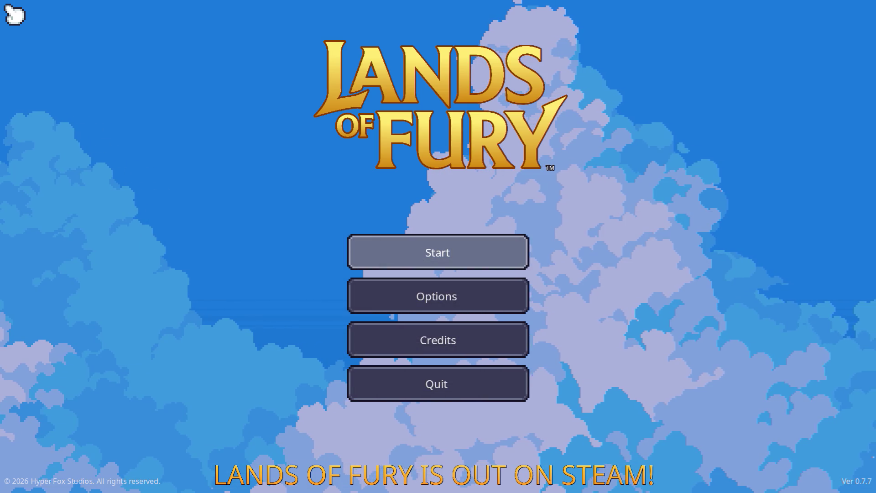
{"action": "key", "text": "Return"}
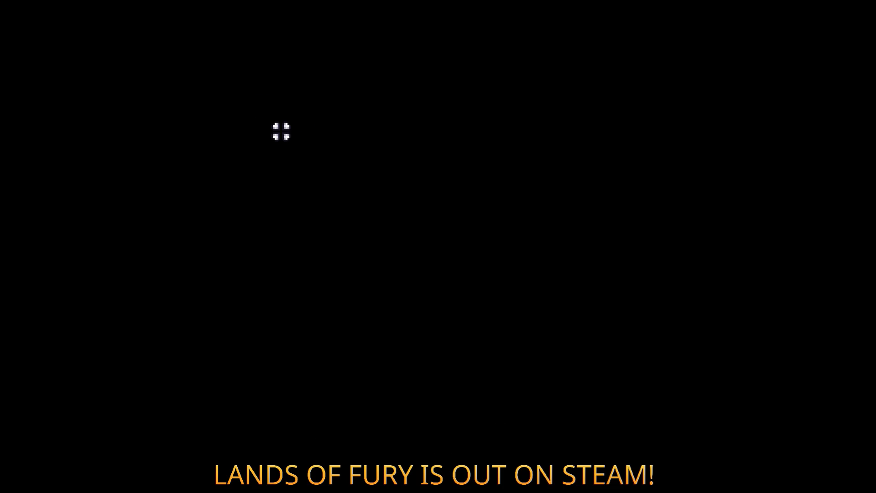
{"action": "key", "text": "w"}
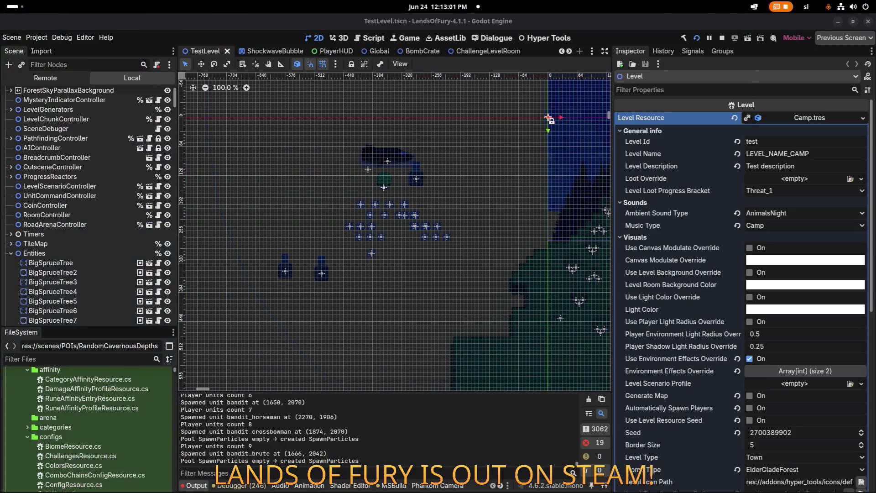
- Charge the Elderglade Forest enemies, then choose Restart on the Game over panel
{"action": "key", "text": "w"}
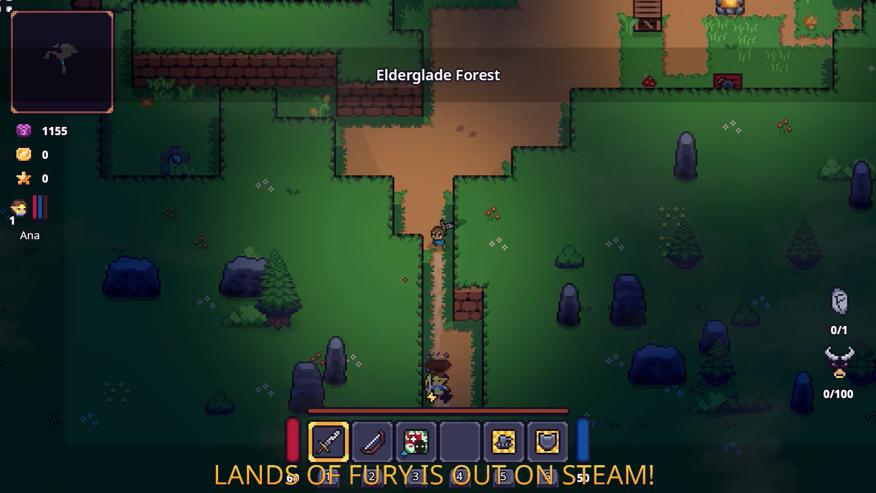
{"action": "key", "text": "w"}
{"action": "key", "text": "d"}
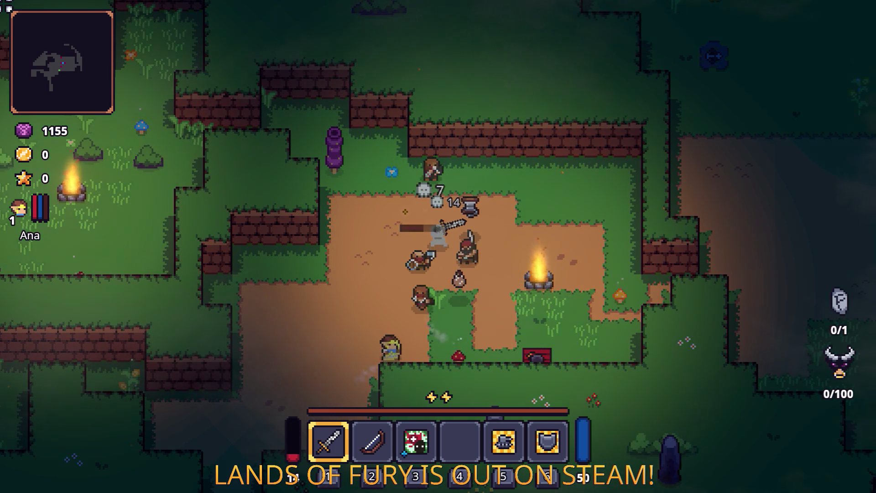
{"action": "key", "text": "Down"}
{"action": "key", "text": "Up"}
{"action": "key", "text": "Return"}
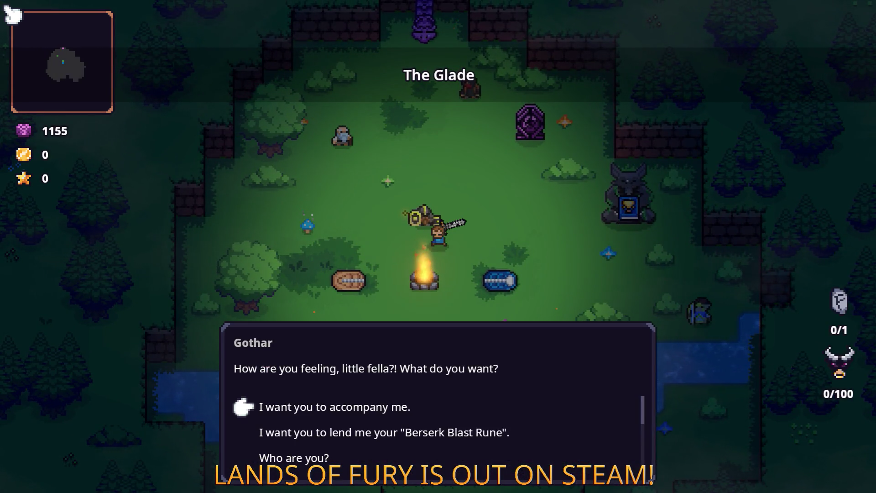
- Talk to Gothar again, choose the tutorial reply and advance through his lines
{"action": "key", "text": "Return"}
{"action": "key", "text": "Return"}
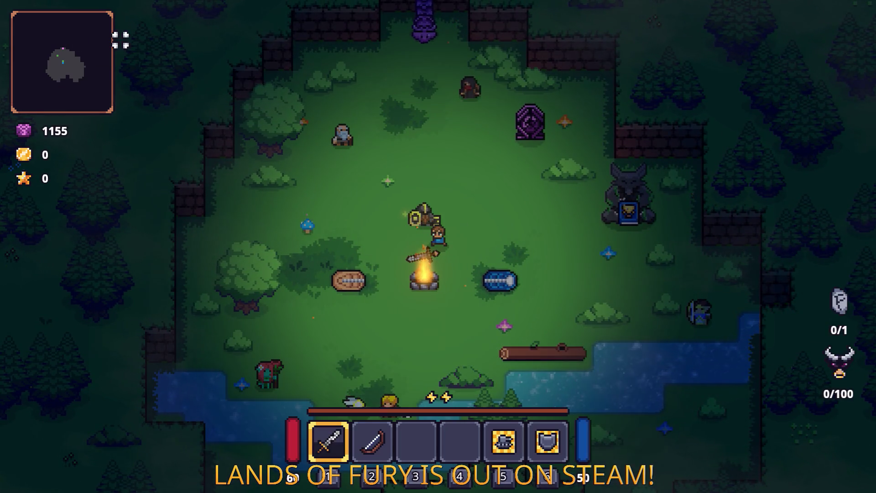
{"action": "key", "text": "e"}
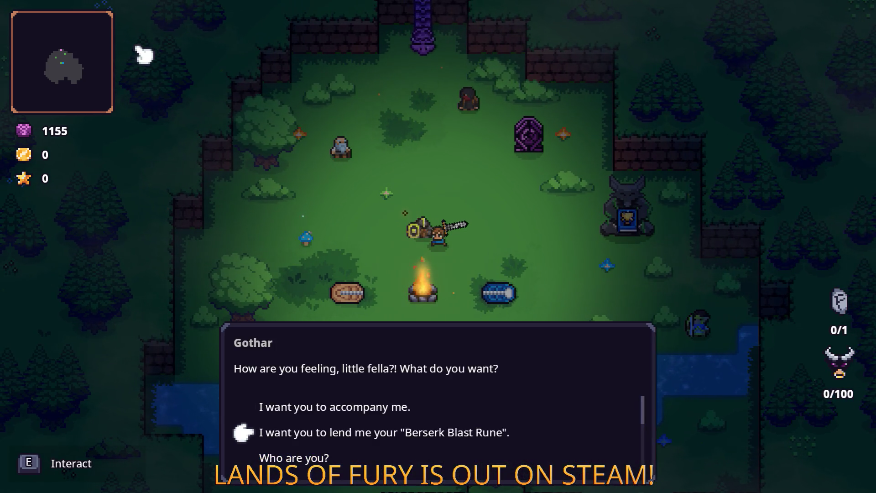
{"action": "key", "text": "Down"}
{"action": "key", "text": "Down"}
{"action": "key", "text": "Down"}
{"action": "key", "text": "Down"}
{"action": "key", "text": "Down"}
{"action": "key", "text": "Up"}
{"action": "key", "text": "Up"}
{"action": "key", "text": "Up"}
{"action": "key", "text": "Up"}
{"action": "key", "text": "Down"}
{"action": "key", "text": "Down"}
{"action": "key", "text": "Down"}
{"action": "key", "text": "Down"}
{"action": "key", "text": "Down"}
{"action": "key", "text": "Up"}
{"action": "key", "text": "e"}
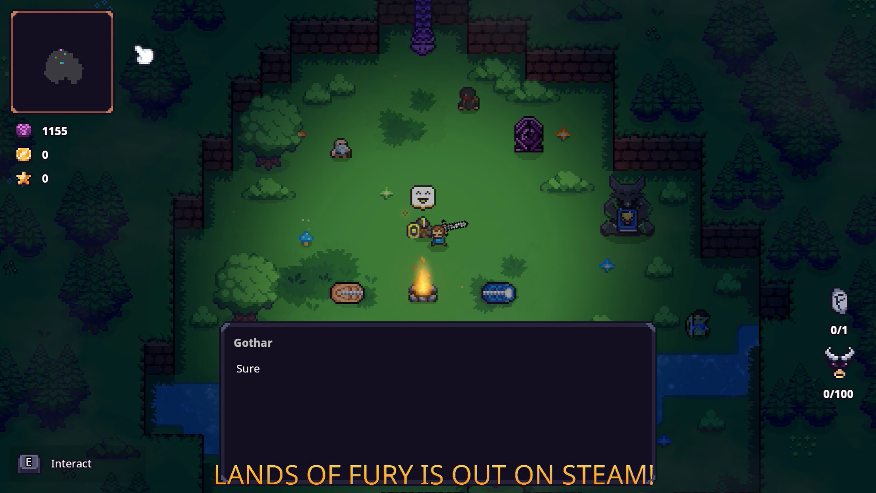
{"action": "key", "text": "e"}
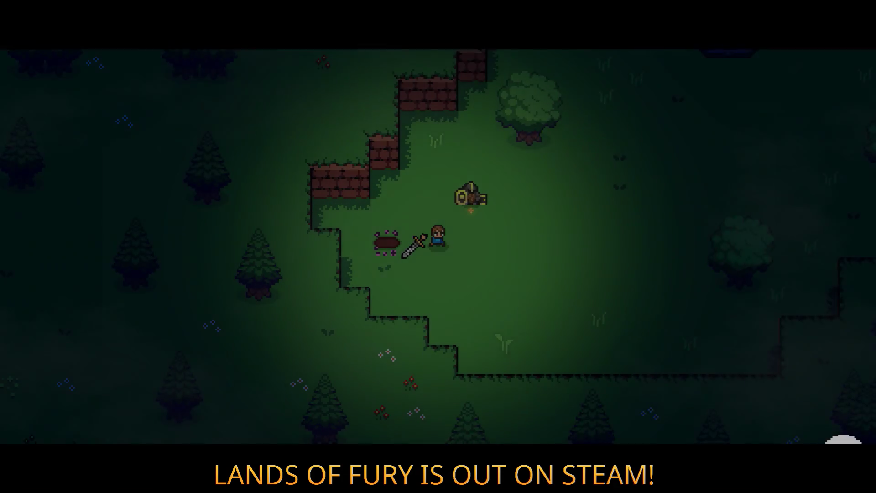
{"action": "key", "text": "e"}
{"action": "key", "text": "e"}
{"action": "key", "text": "e"}
{"action": "key", "text": "e"}
{"action": "key", "text": "e"}
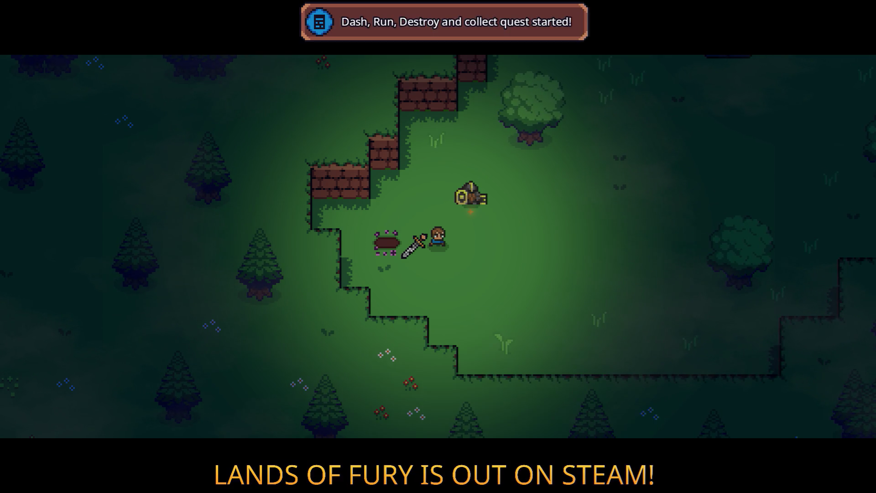
- Pick up the Wooden Stick and break the crate next to the anvil
{"action": "key", "text": "d"}
{"action": "key", "text": "w"}
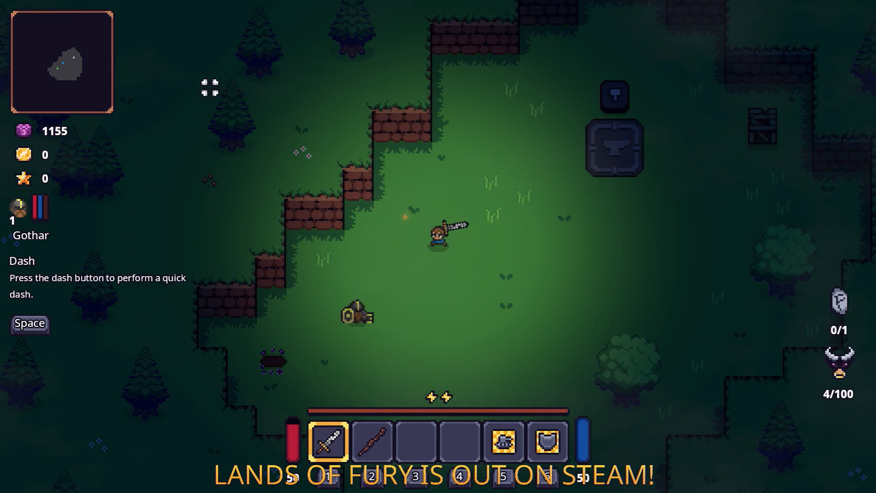
{"action": "key", "text": "s"}
{"action": "key", "text": "a"}
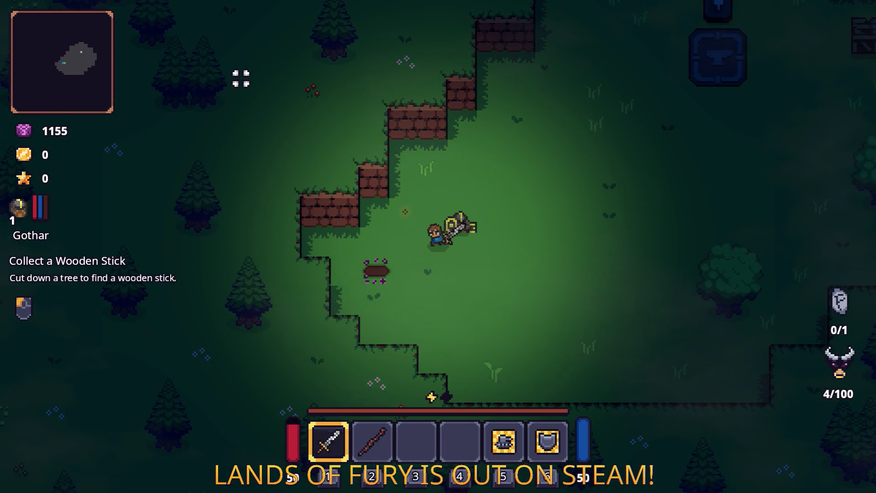
{"action": "key", "text": "e"}
{"action": "key", "text": "w"}
{"action": "key", "text": "d"}
{"action": "left_click", "coordinate": [459, 82]}
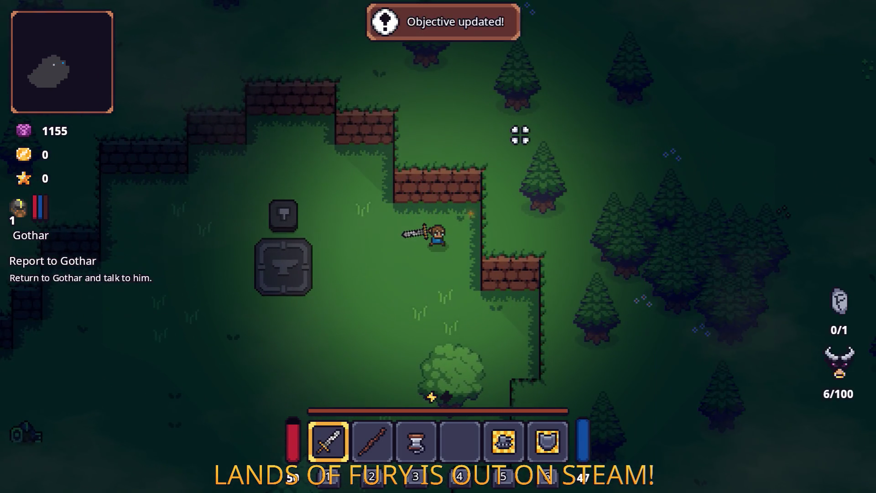
{"action": "key", "text": "s"}
{"action": "key", "text": "a"}
- Report back to Gothar and follow him to stand on the anvil
{"action": "key", "text": "e"}
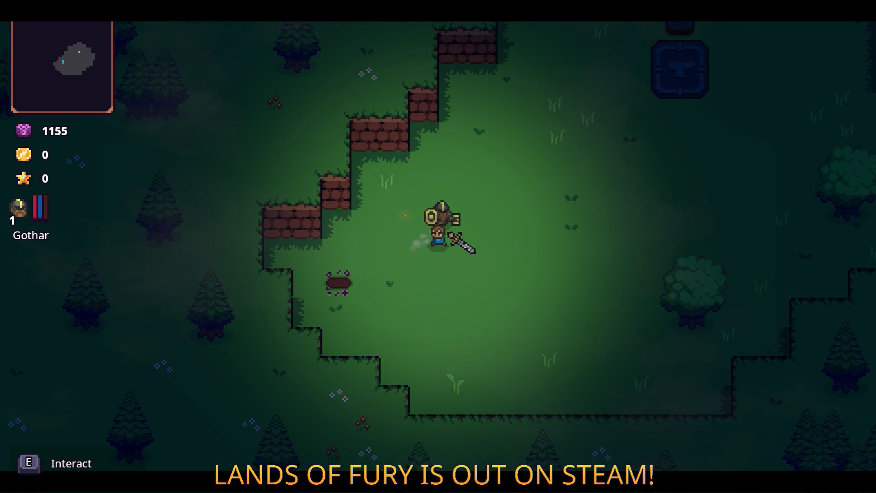
{"action": "key", "text": "w"}
{"action": "key", "text": "d"}
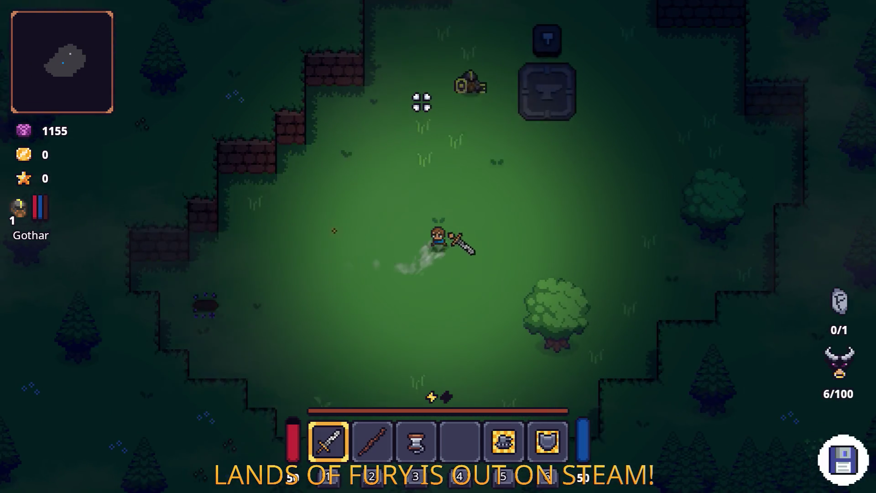
{"action": "key", "text": "e"}
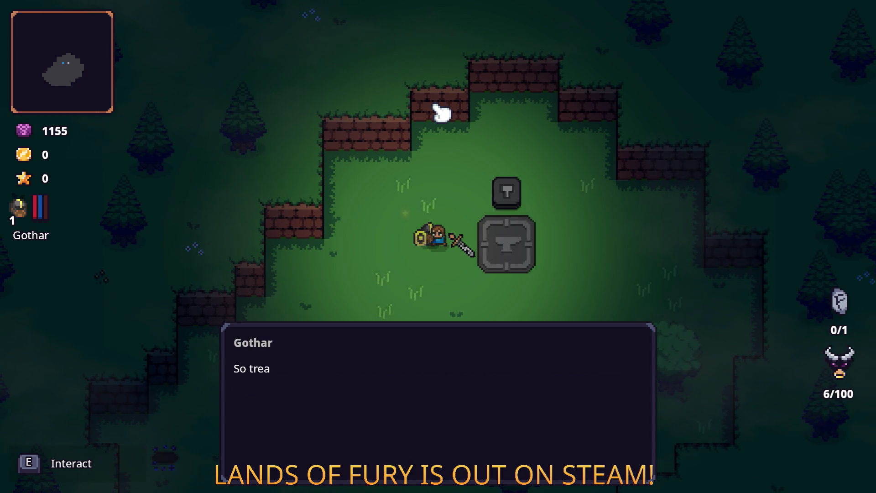
{"action": "key", "text": "e"}
- Place the wooden stick and rope on the anvil and craft the Wooden Bow
{"action": "key", "text": "Tab"}
{"action": "key", "text": "d"}
{"action": "right_click", "coordinate": [372, 332]}
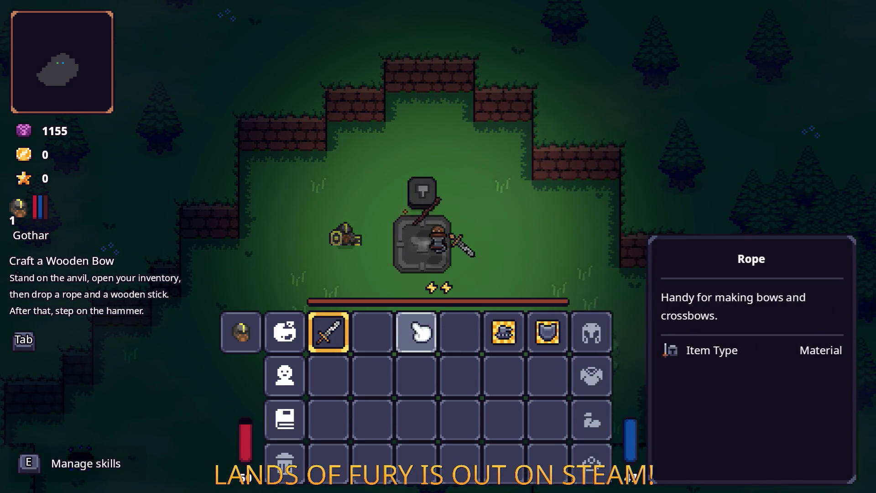
{"action": "right_click", "coordinate": [415, 332]}
{"action": "key", "text": "Tab"}
{"action": "key", "text": "w"}
{"action": "key", "text": "a"}
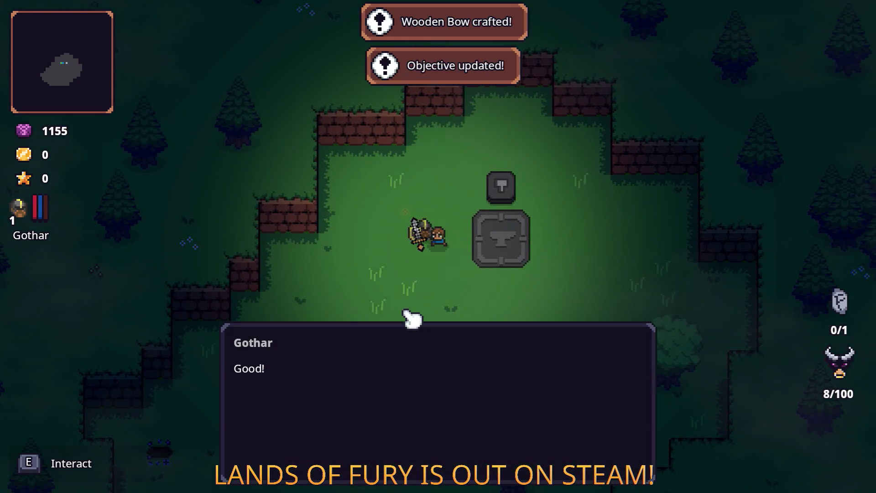
- Shoot the slime with the bow, then start 'Unleash the fury' and swing the sword
{"action": "key", "text": "e"}
{"action": "key", "text": "e"}
{"action": "key", "text": "e"}
{"action": "key", "text": "2"}
{"action": "left_click", "coordinate": [444, 318]}
{"action": "key", "text": "e"}
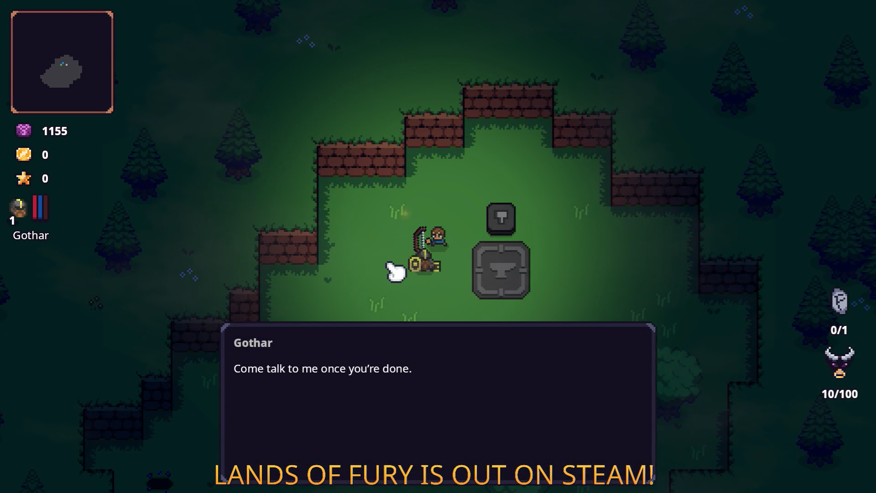
{"action": "key", "text": "e"}
{"action": "key", "text": "e"}
{"action": "key", "text": "e"}
{"action": "key", "text": "1"}
{"action": "left_click", "coordinate": [378, 255]}
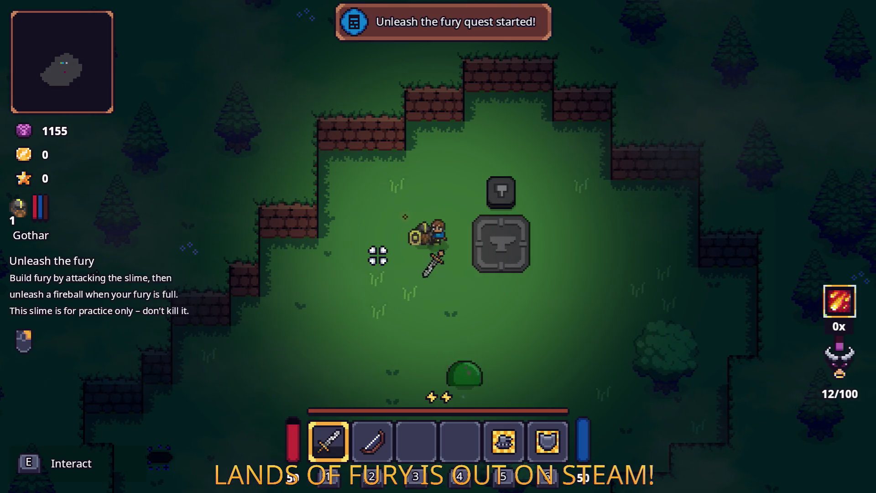
- Strike the practice slime repeatedly to build fury
{"action": "key", "text": "s"}
{"action": "left_click", "coordinate": [382, 300]}
{"action": "left_click", "coordinate": [385, 313]}
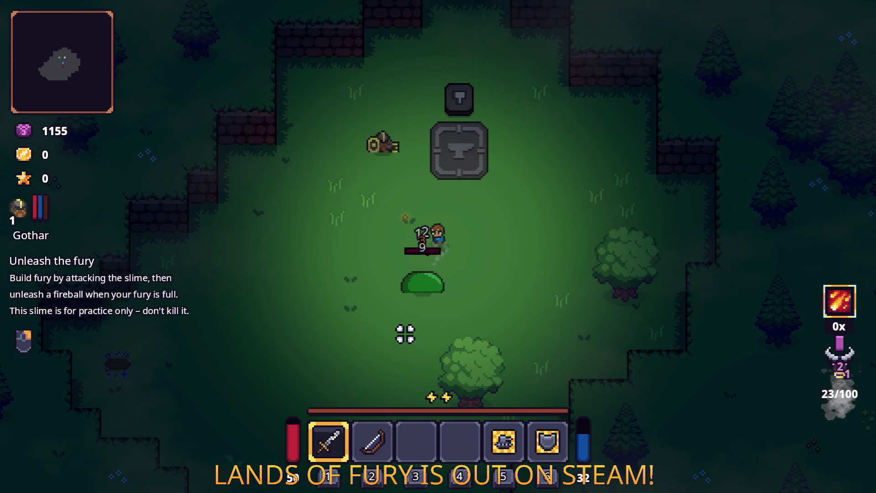
{"action": "key", "text": "w"}
{"action": "left_click", "coordinate": [421, 336]}
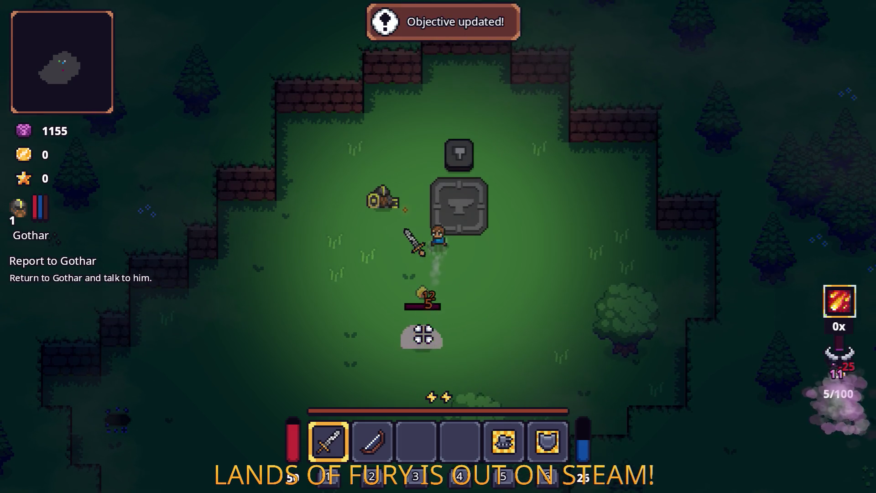
{"action": "key", "text": "w"}
{"action": "left_click", "coordinate": [410, 321]}
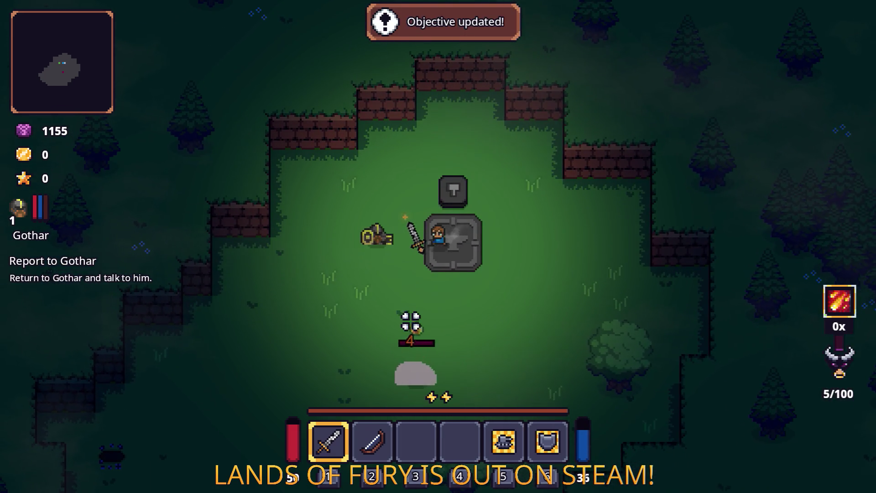
- Report to Gothar and finish his dialogue to start the Commands quest
{"action": "key", "text": "a"}
{"action": "key", "text": "e"}
{"action": "key", "text": "e"}
{"action": "key", "text": "e"}
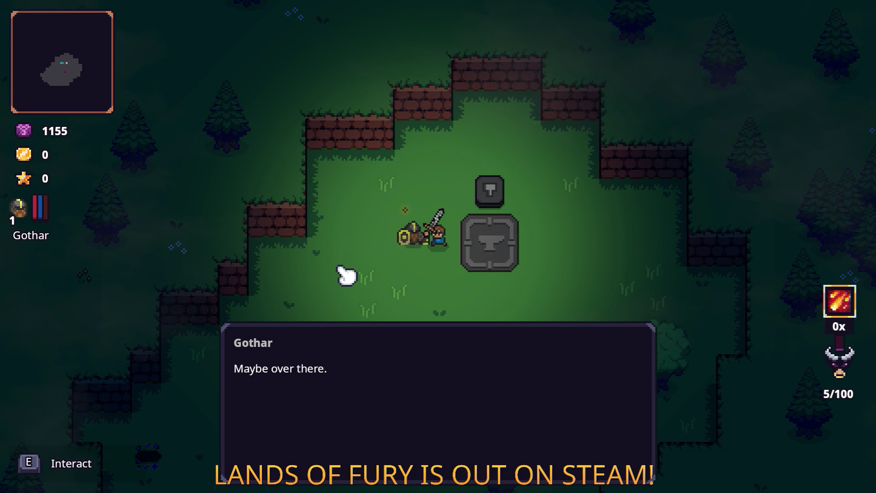
{"action": "key", "text": "e"}
{"action": "key", "text": "s"}
- Assign the Go There command to quick slot 4 and order the companion to move
{"action": "key", "text": "Tab"}
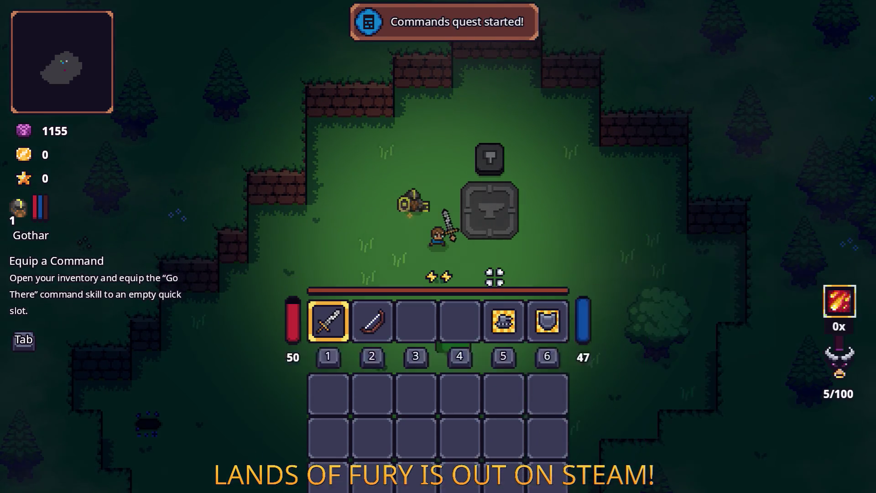
{"action": "key", "text": "Tab"}
{"action": "key", "text": "Tab"}
{"action": "left_click", "coordinate": [476, 333]}
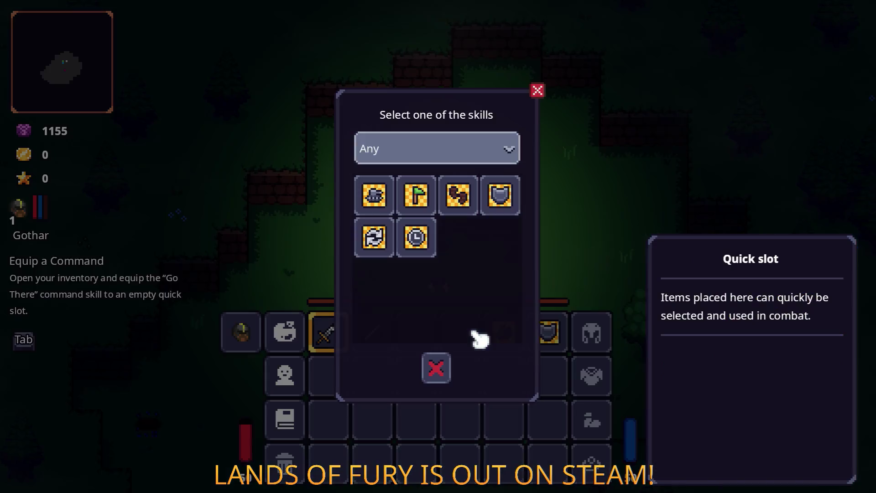
{"action": "left_click", "coordinate": [416, 192]}
{"action": "key", "text": "4"}
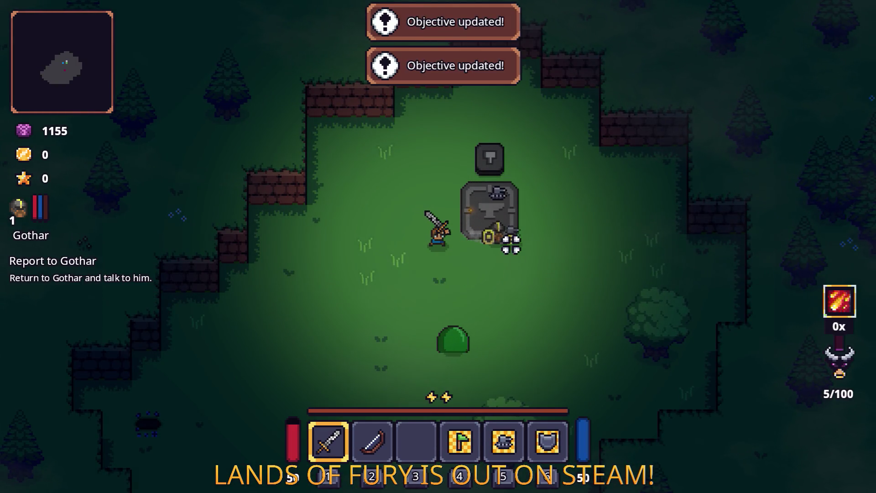
- Talk to Gothar through Alma's line until the ALMA Board quest starts
{"action": "key", "text": "d"}
{"action": "key", "text": "e"}
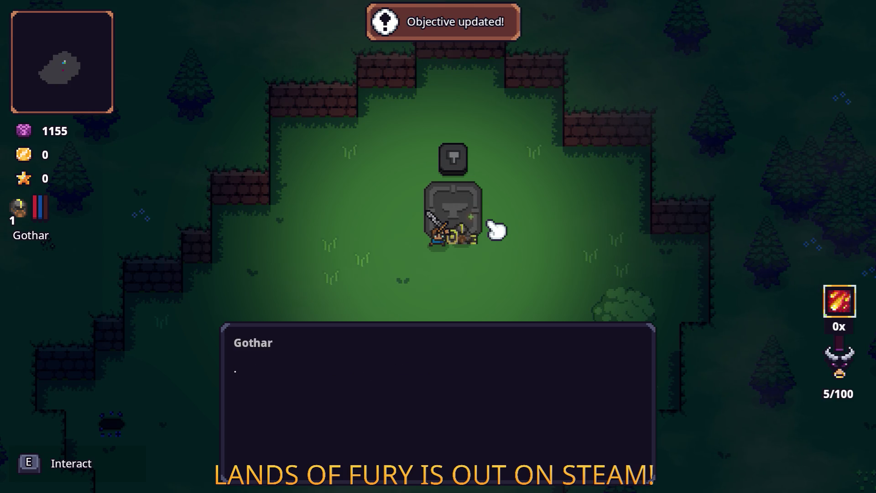
{"action": "key", "text": "e"}
{"action": "key", "text": "e"}
{"action": "key", "text": "e"}
{"action": "key", "text": "e"}
{"action": "key", "text": "e"}
{"action": "key", "text": "e"}
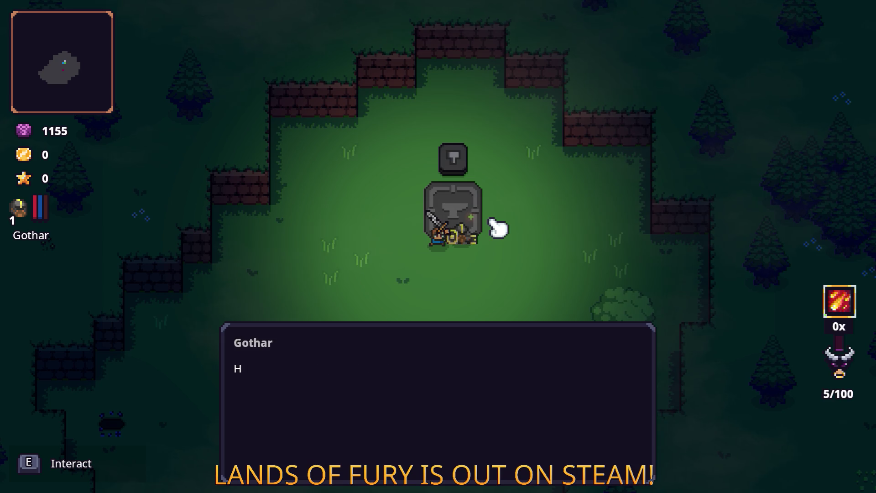
{"action": "key", "text": "e"}
{"action": "key", "text": "d"}
{"action": "key", "text": "Tab"}
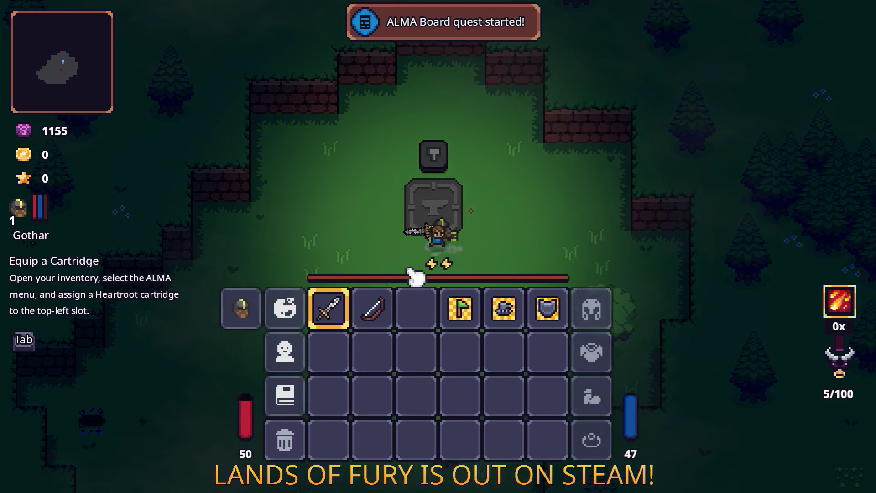
- On the ALMA board, fill an empty slot and clear the top-left slot, trying Bruiser there
{"action": "left_click", "coordinate": [287, 336]}
{"action": "left_click", "coordinate": [368, 325]}
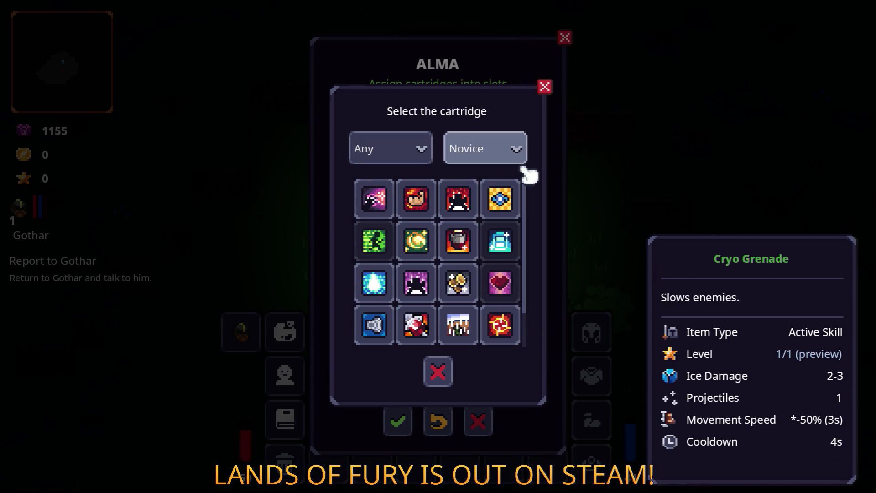
{"action": "left_click", "coordinate": [545, 86]}
{"action": "left_click", "coordinate": [349, 328]}
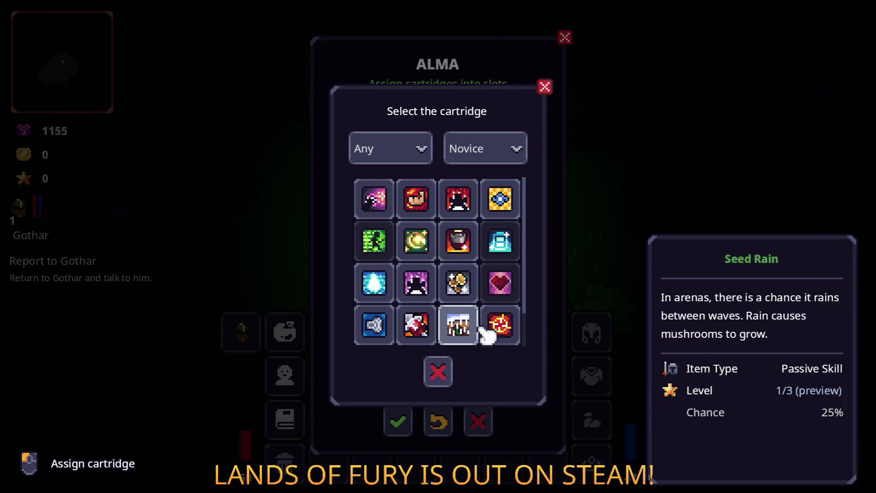
{"action": "left_click", "coordinate": [471, 323]}
{"action": "right_click", "coordinate": [360, 146]}
{"action": "left_click", "coordinate": [360, 146]}
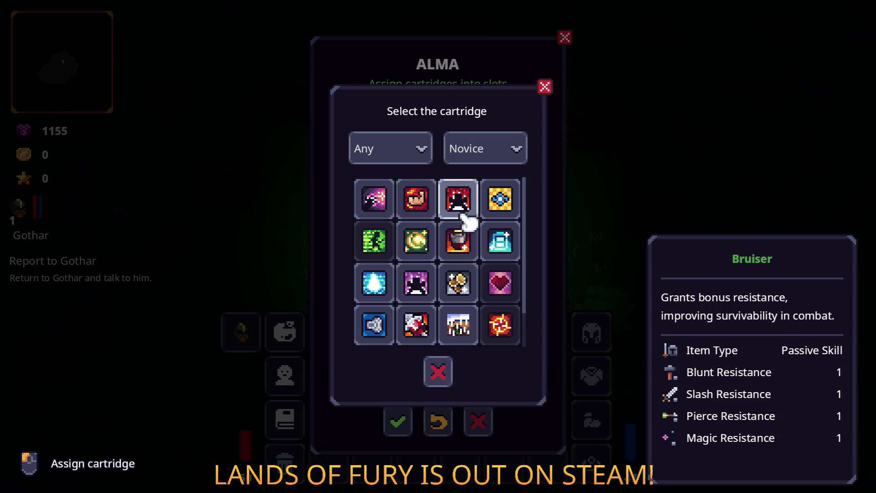
{"action": "left_click", "coordinate": [500, 283]}
{"action": "left_click", "coordinate": [544, 87]}
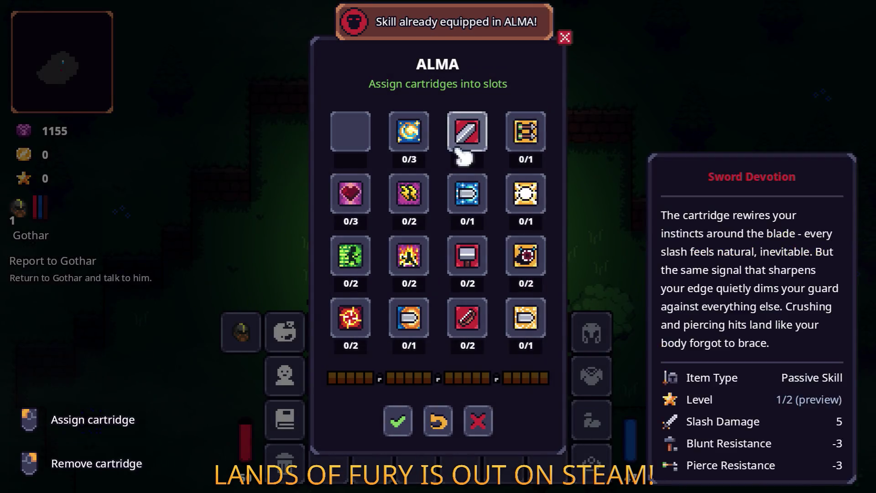
- Move Heartroot to the top-left slot, put Haggler in the freed slot, confirm, then quit to desktop
{"action": "right_click", "coordinate": [371, 190]}
{"action": "left_click", "coordinate": [349, 129]}
{"action": "left_click", "coordinate": [502, 282]}
{"action": "left_click", "coordinate": [353, 191]}
{"action": "left_click", "coordinate": [470, 273]}
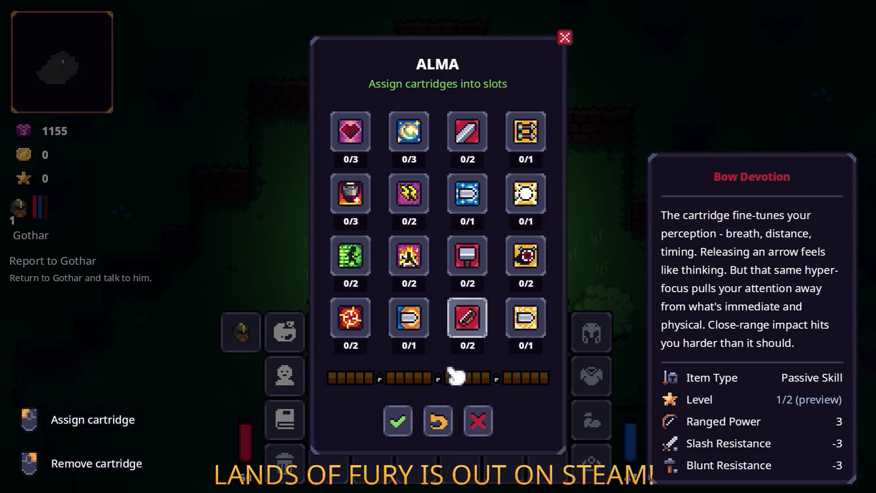
{"action": "left_click", "coordinate": [400, 419]}
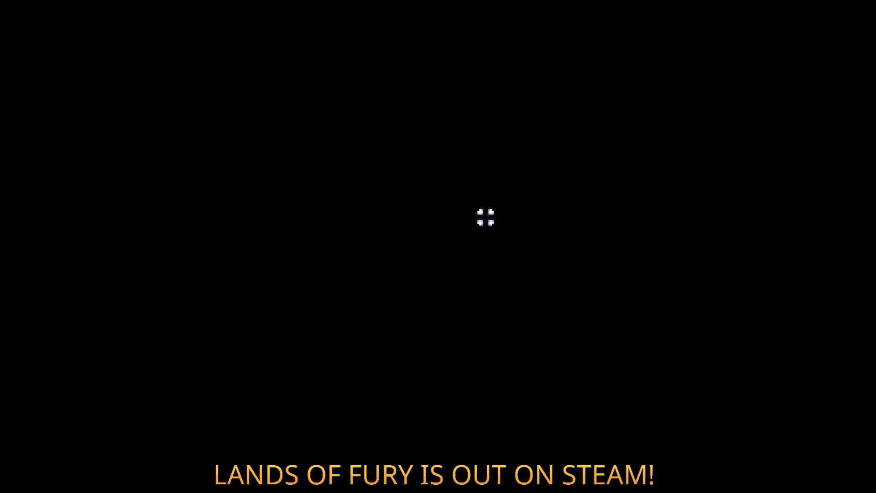
{"action": "key", "text": "Escape"}
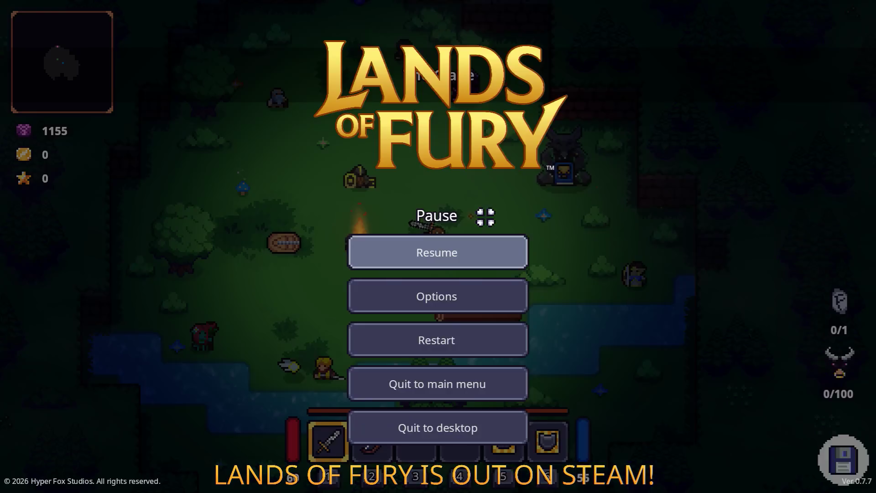
{"action": "left_click", "coordinate": [485, 428]}
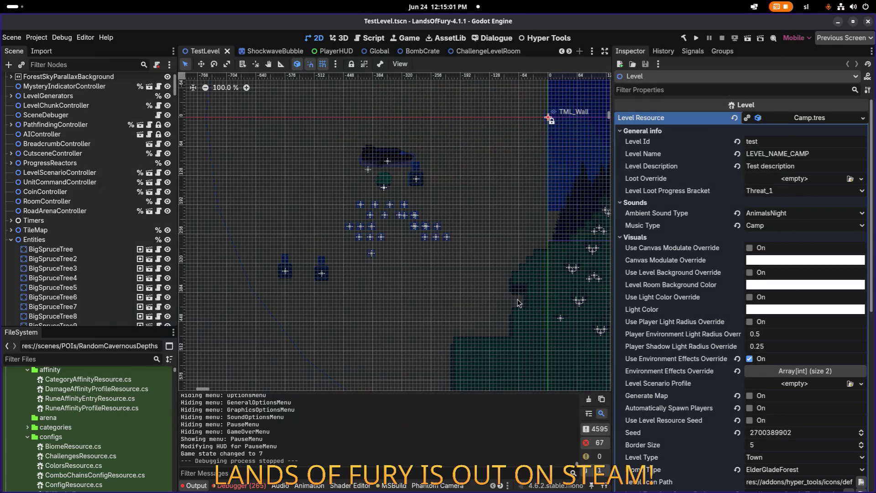
- Review the play session's errors in Godot's debugger, then bring up VS Code's CameraController.cs diff
{"action": "key", "text": "alt+Tab"}
{"action": "left_click", "coordinate": [241, 486]}
{"action": "scroll", "coordinate": [316, 420], "scroll_direction": "down", "scroll_amount": 3}
{"action": "scroll", "coordinate": [314, 425], "scroll_direction": "up", "scroll_amount": 5}
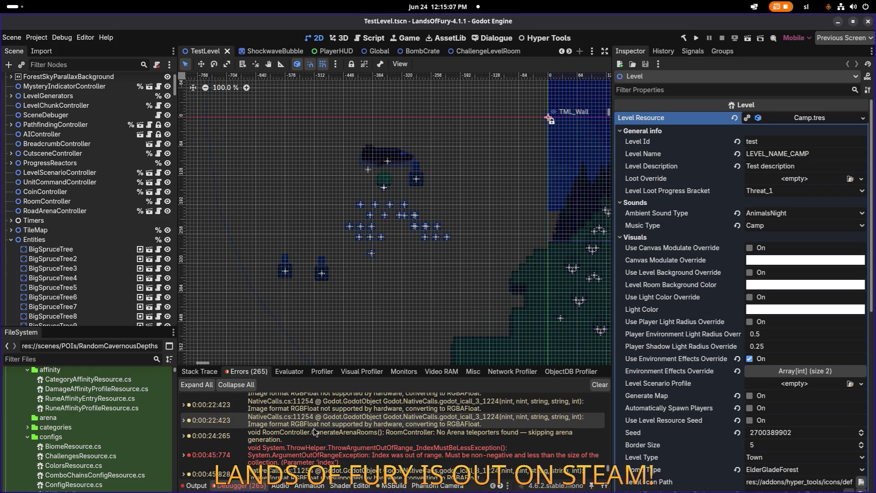
{"action": "scroll", "coordinate": [313, 431], "scroll_direction": "down", "scroll_amount": 5}
{"action": "key", "text": "alt+Tab"}
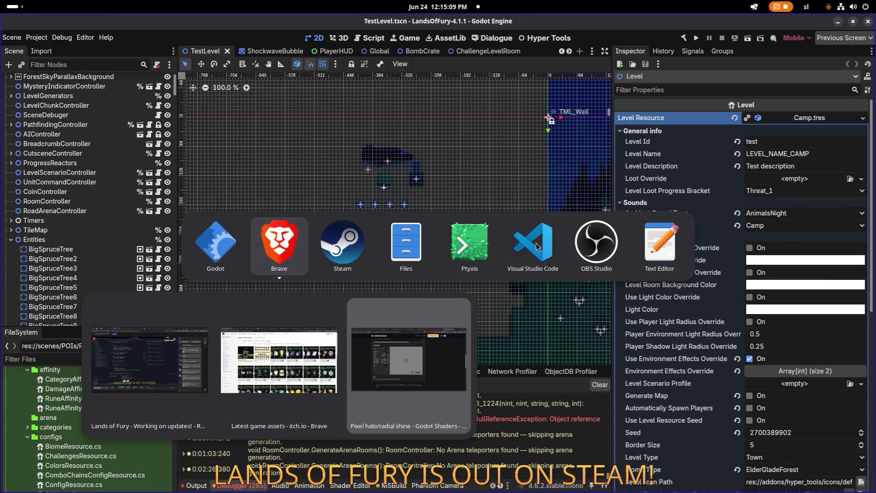
{"action": "left_click", "coordinate": [536, 247]}
{"action": "left_click", "coordinate": [72, 100]}
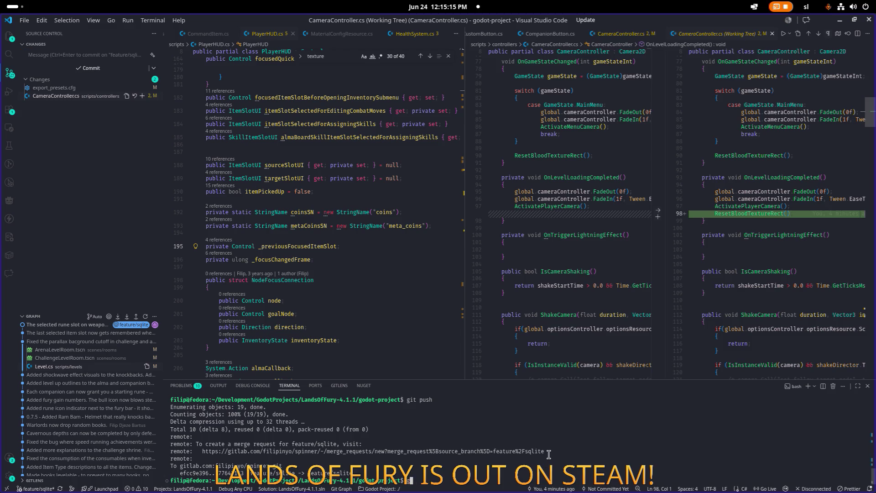
- Stage all changes, commit "The blood texture rect gets reset on every level load now.", push, and minimize
{"action": "type", "text": "git add ."}
{"action": "key", "text": "Return"}
{"action": "type", "text": "g"}
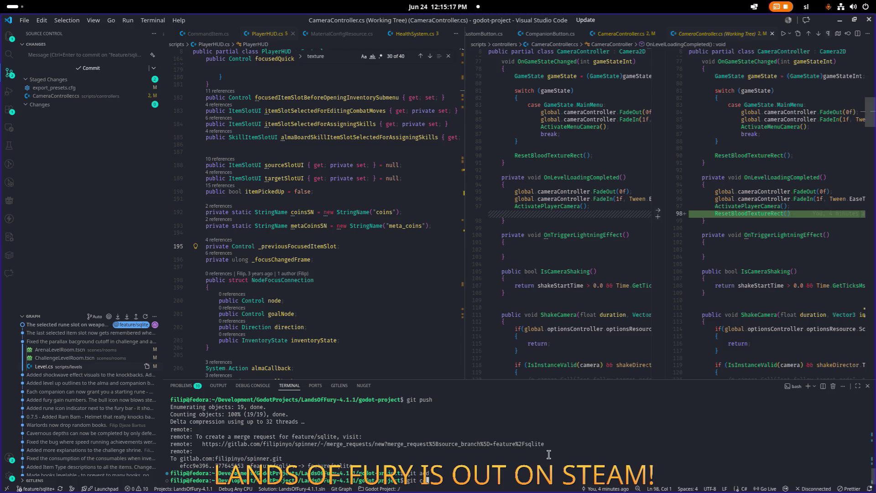
{"action": "type", "text": " -m"}
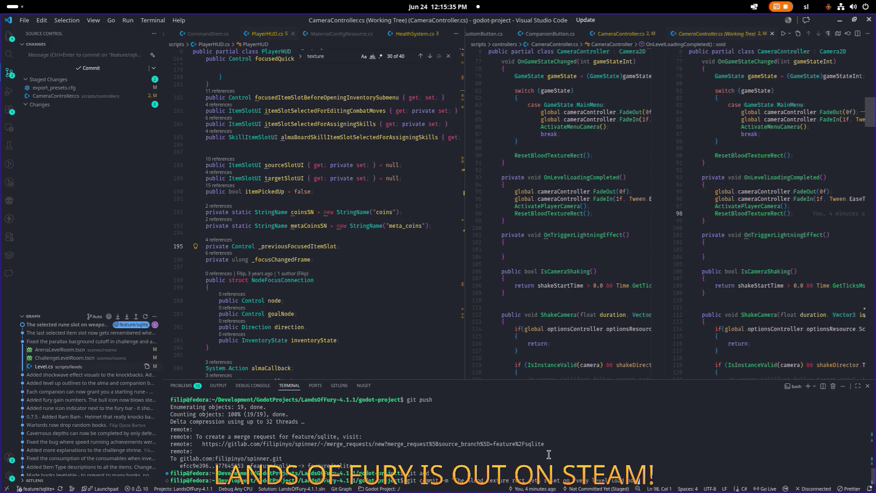
{"action": "type", "text": "w.\""}
{"action": "key", "text": "Return"}
{"action": "type", "text": "git pu"}
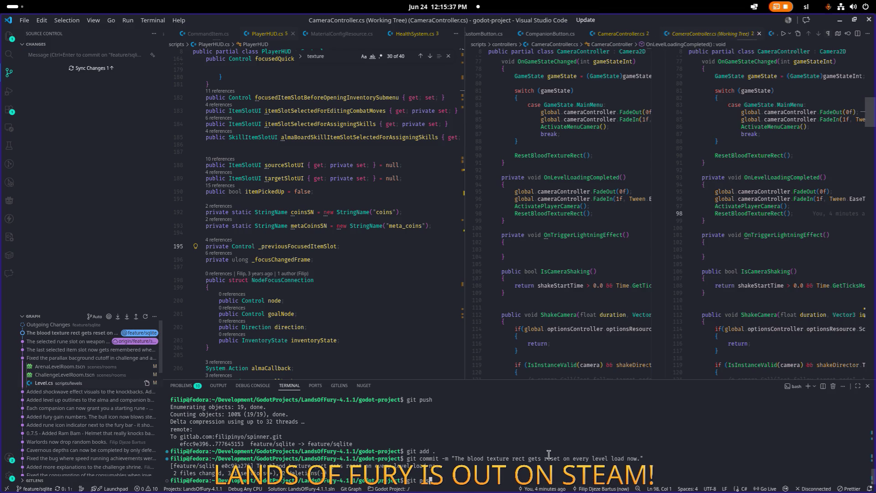
{"action": "type", "text": "sh"}
{"action": "key", "text": "Return"}
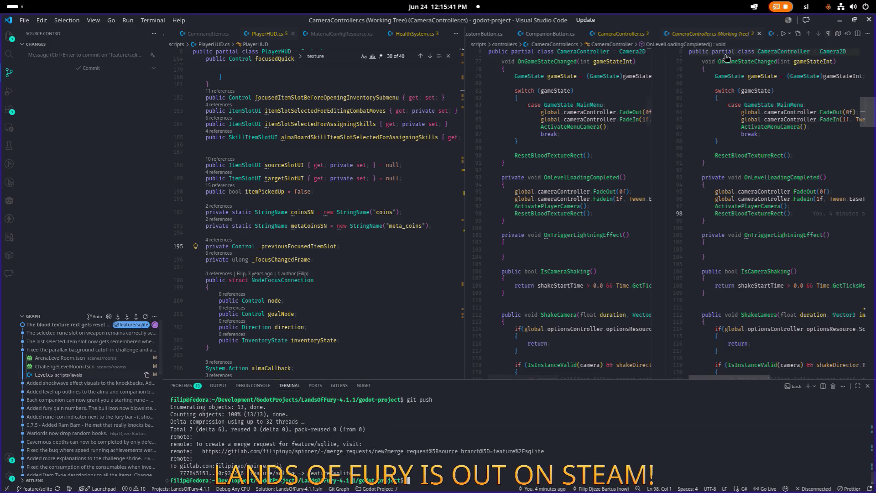
{"action": "left_click", "coordinate": [840, 20]}
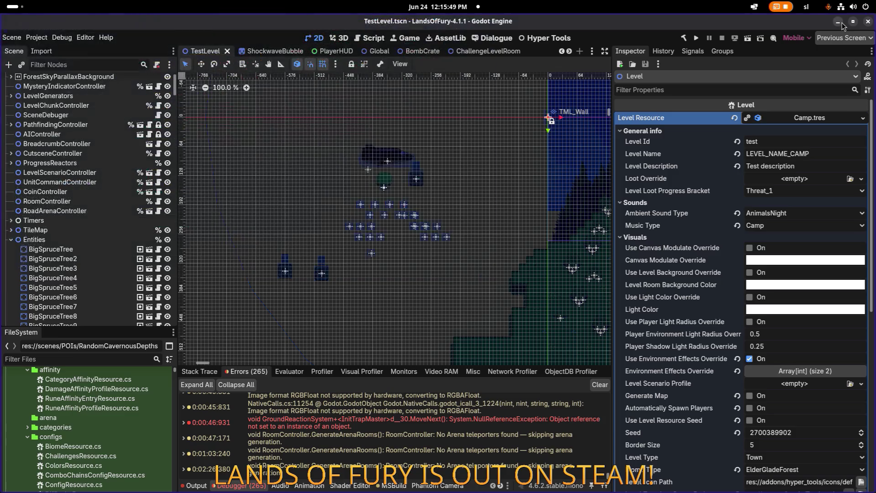
- Permanently delete all files in the 0.7.7 - Playtest build folder
{"action": "left_click", "coordinate": [36, 38]}
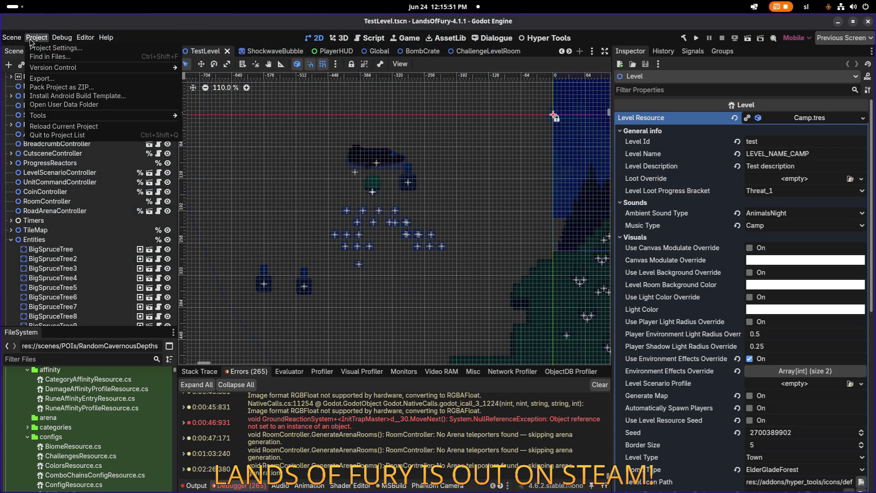
{"action": "key", "text": "alt+Tab"}
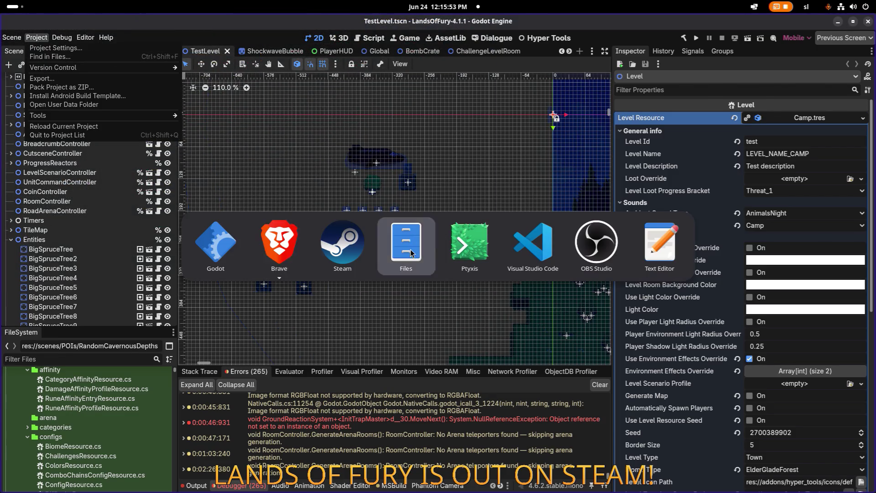
{"action": "left_click", "coordinate": [410, 249]}
{"action": "key", "text": "alt+Up"}
{"action": "double_click", "coordinate": [259, 246]}
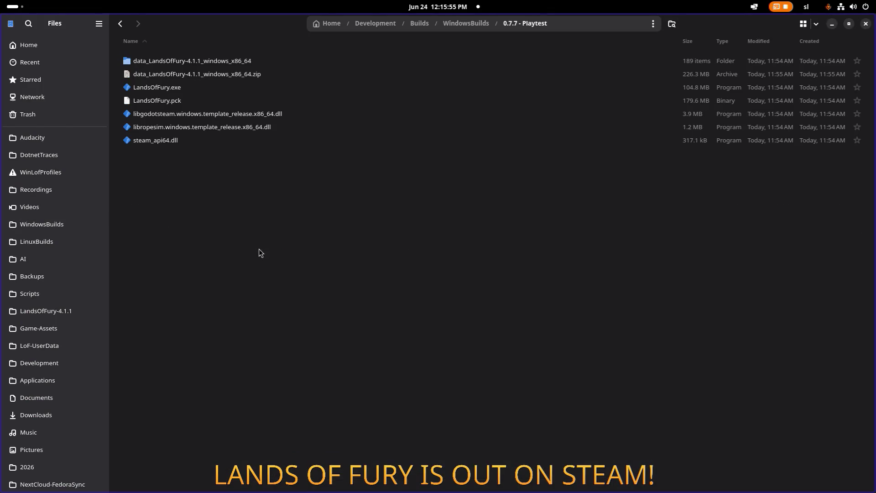
{"action": "key", "text": "ctrl+a"}
{"action": "key", "text": "shift+Delete"}
{"action": "key", "text": "Return"}
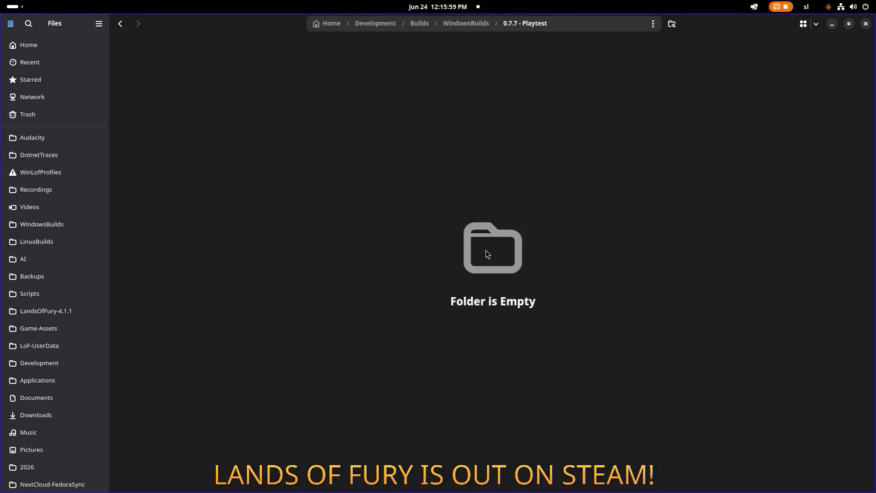
- Permanently delete every item in the 0.7.7 - Full folder and return to Godot
{"action": "key", "text": "alt+Up"}
{"action": "double_click", "coordinate": [272, 232]}
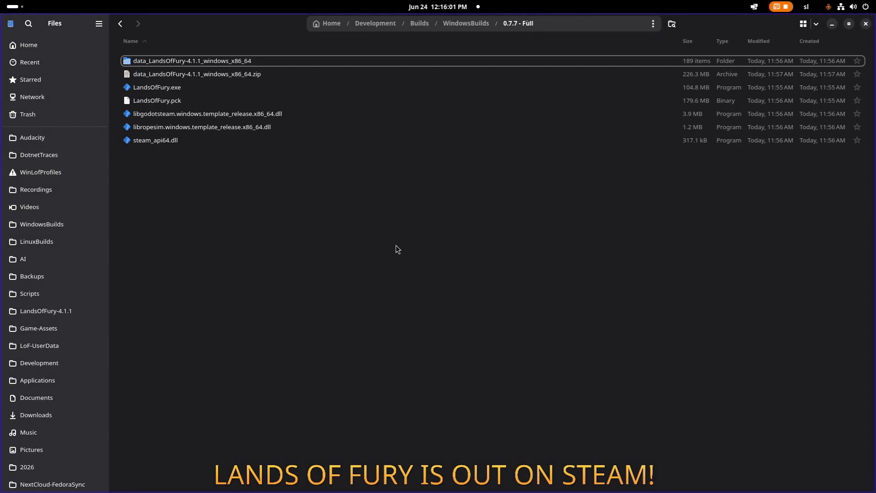
{"action": "key", "text": "ctrl+a"}
{"action": "key", "text": "shift+Delete"}
{"action": "key", "text": "Return"}
{"action": "key", "text": "alt+Tab"}
{"action": "key", "text": "alt+Tab"}
{"action": "left_click", "coordinate": [278, 242]}
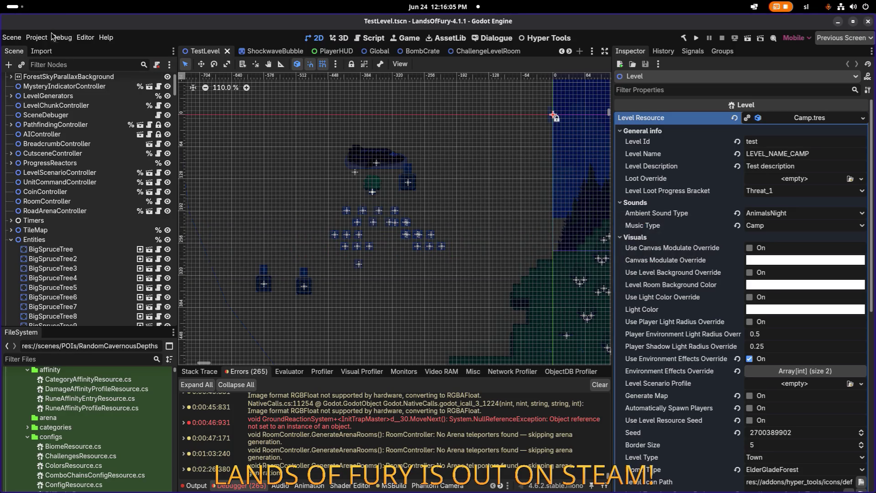
- Export the Windows Desktop Playtest preset as LandsOfFury.exe into the 0.7.7 - Playtest folder
{"action": "left_click", "coordinate": [37, 37]}
{"action": "left_click", "coordinate": [73, 79]}
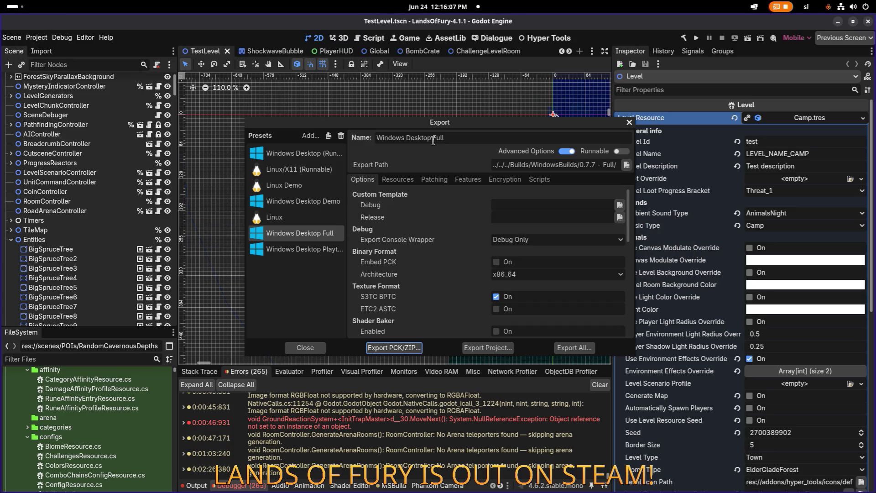
{"action": "left_click", "coordinate": [320, 252]}
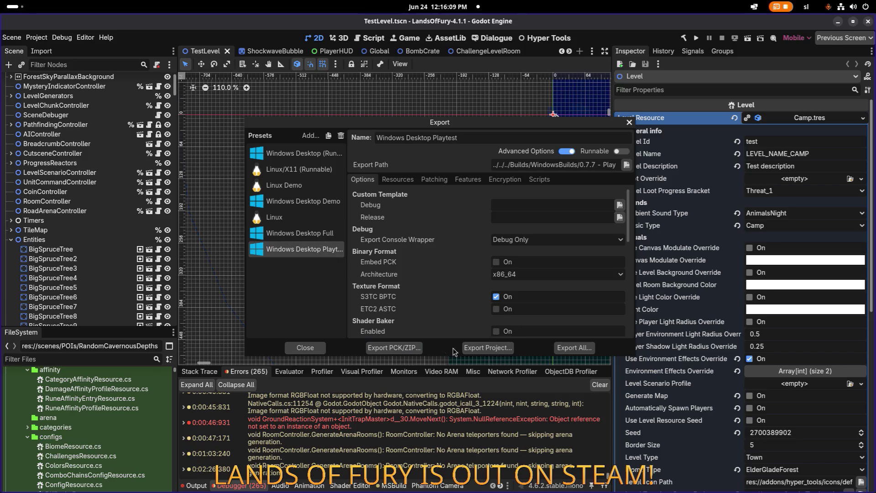
{"action": "left_click", "coordinate": [499, 345]}
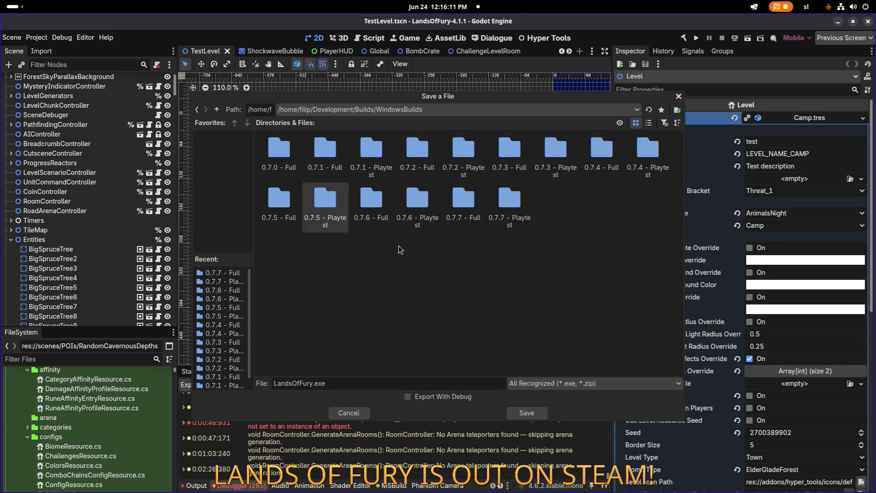
{"action": "double_click", "coordinate": [510, 203]}
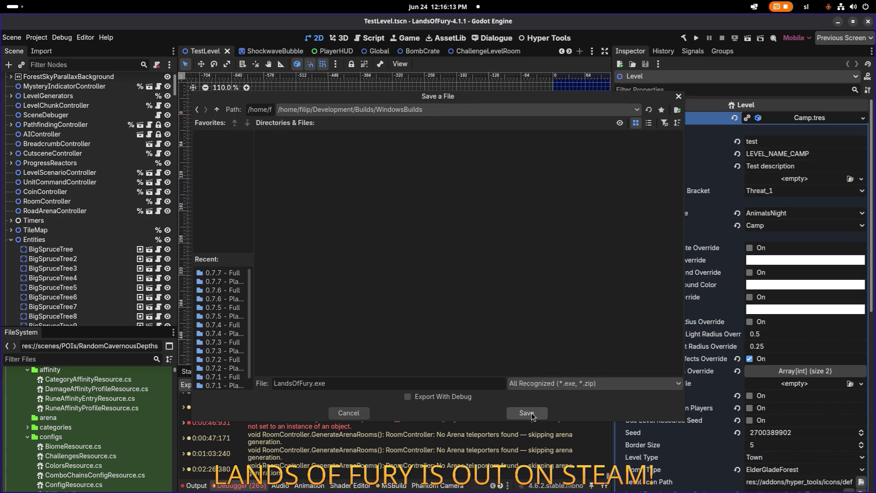
{"action": "left_click", "coordinate": [526, 413]}
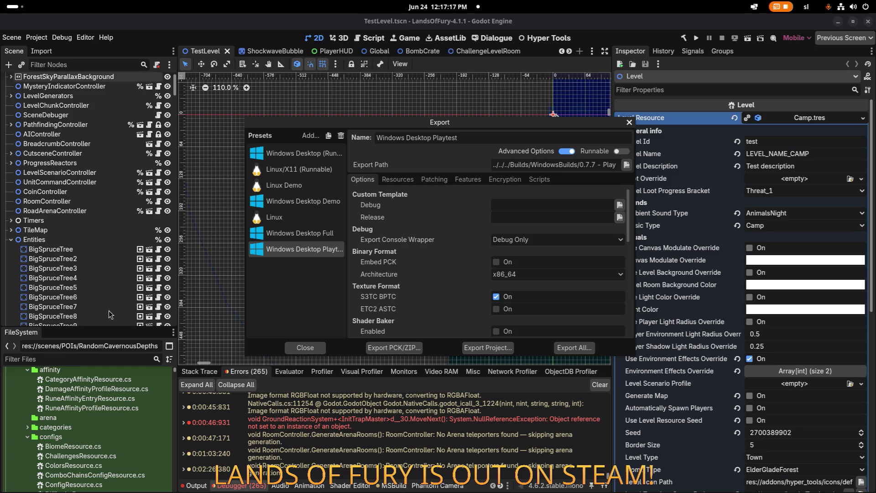
{"action": "key", "text": "alt+Tab"}
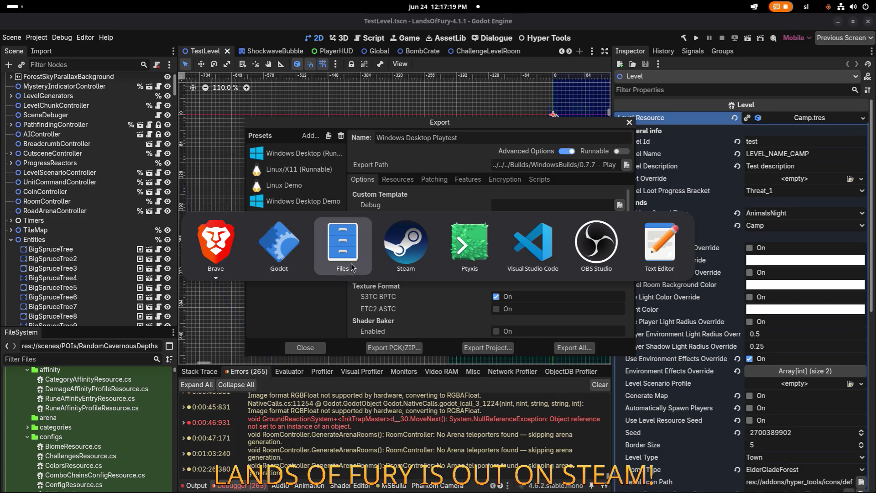
- Check the exported files in the 0.7.7 - Playtest folder, then return to Godot
{"action": "key", "text": "alt+Up"}
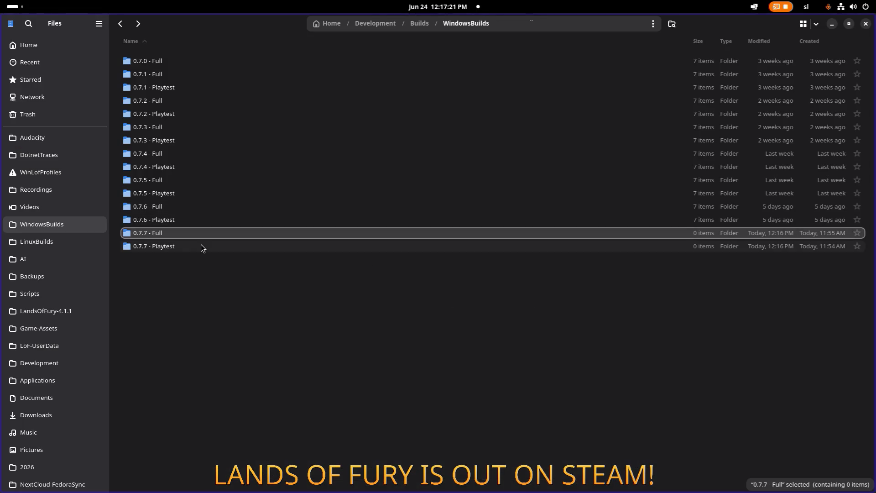
{"action": "double_click", "coordinate": [201, 246]}
{"action": "key", "text": "alt+Tab"}
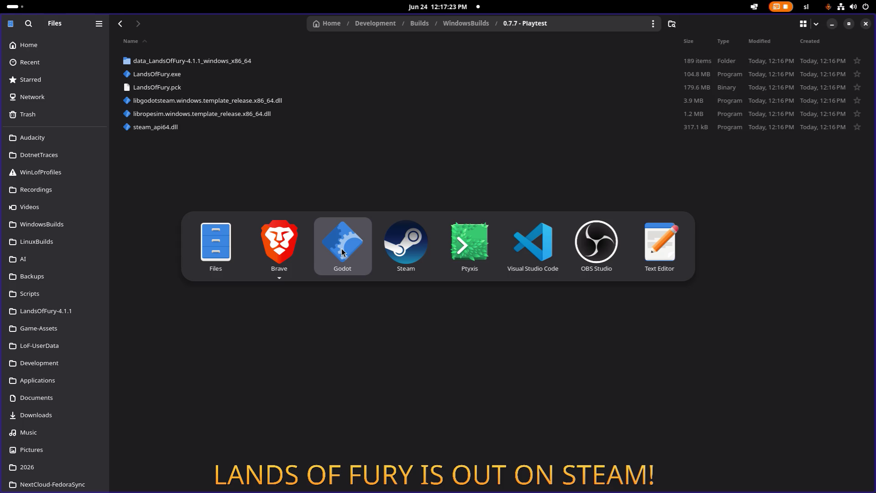
{"action": "left_click", "coordinate": [342, 251]}
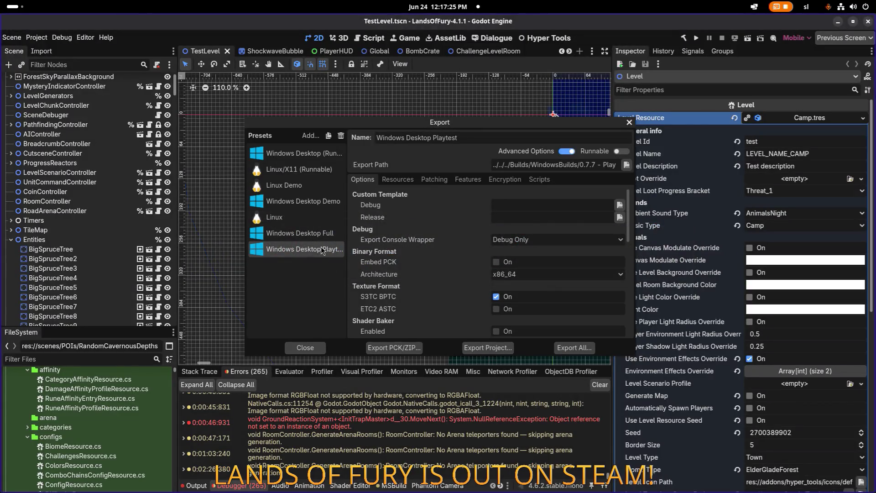
- Export the Windows Desktop Full preset into the 0.7.7 - Full folder
{"action": "left_click", "coordinate": [300, 233]}
{"action": "left_click", "coordinate": [489, 349]}
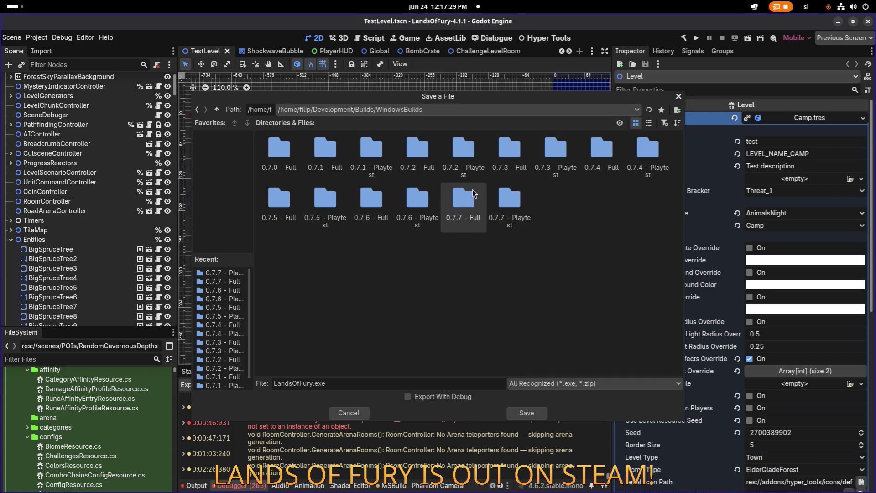
{"action": "double_click", "coordinate": [472, 203]}
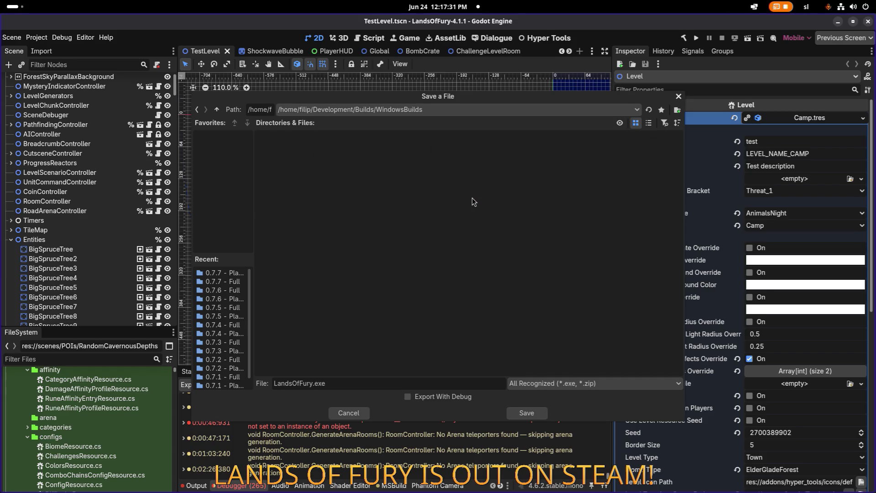
{"action": "left_click", "coordinate": [543, 413]}
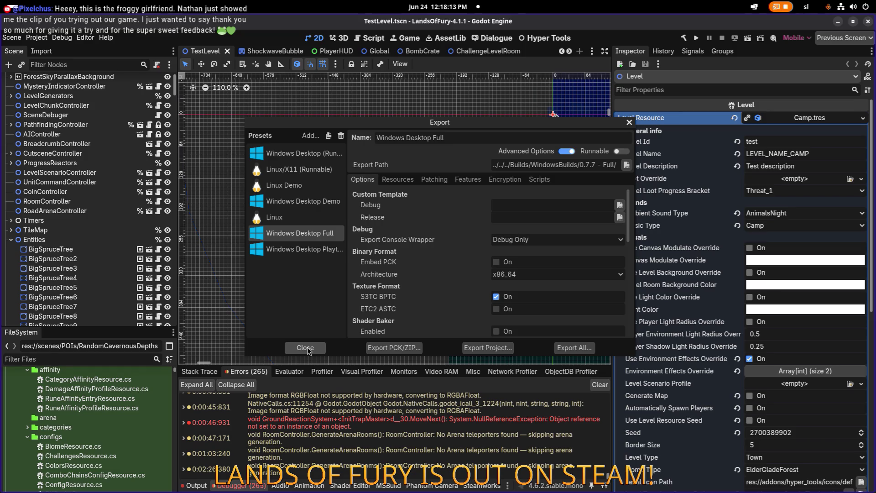
- Compress all files in 0.7.7 - Playtest into data_LandsOfFury-4.1.1_windows_x86_64.zip
{"action": "left_click", "coordinate": [305, 348]}
{"action": "key", "text": "alt+Tab"}
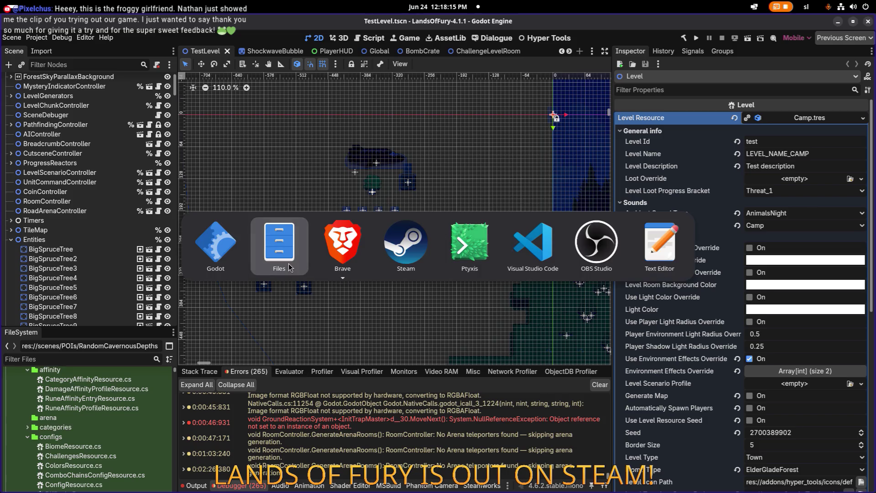
{"action": "key", "text": "alt+Up"}
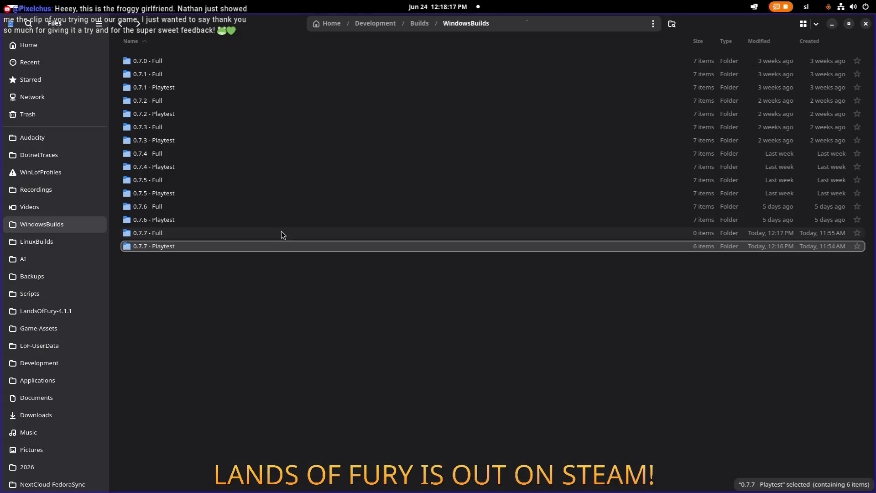
{"action": "double_click", "coordinate": [281, 233]}
{"action": "key", "text": "alt+Up"}
{"action": "double_click", "coordinate": [248, 245]}
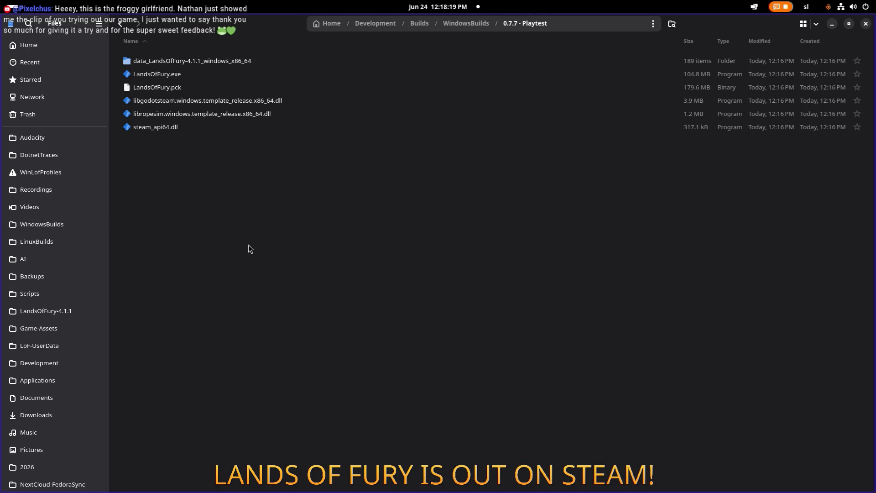
{"action": "key", "text": "ctrl+a"}
{"action": "right_click", "coordinate": [260, 102]}
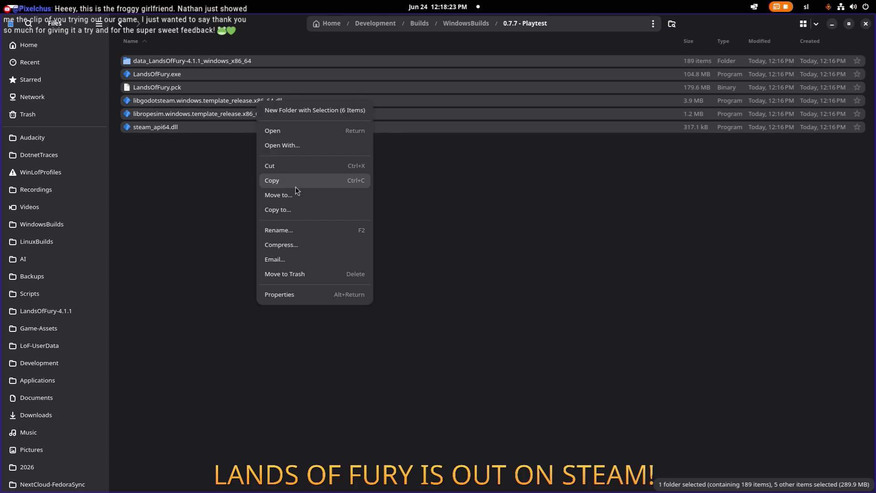
{"action": "left_click", "coordinate": [286, 245]}
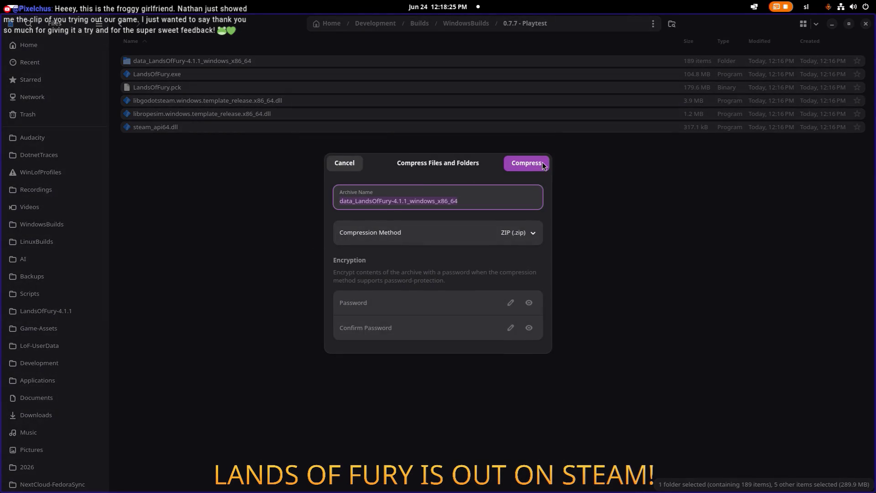
{"action": "left_click", "coordinate": [529, 165]}
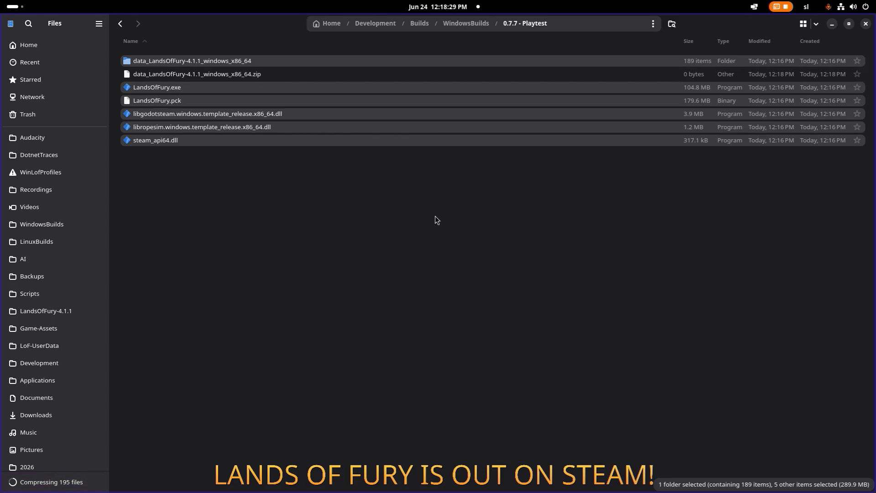
- Clear the selection, open the 0.7.7 - Full folder, and go back to Godot
{"action": "left_click", "coordinate": [434, 216]}
{"action": "key", "text": "alt+Left"}
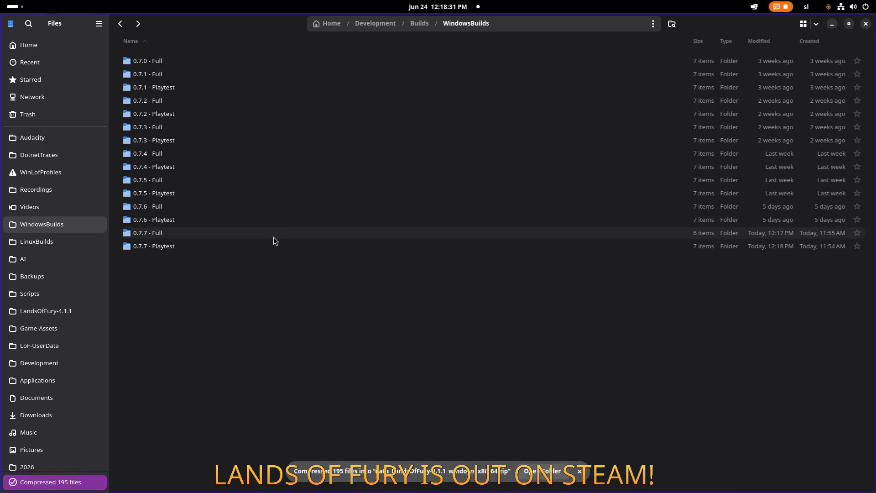
{"action": "double_click", "coordinate": [273, 236]}
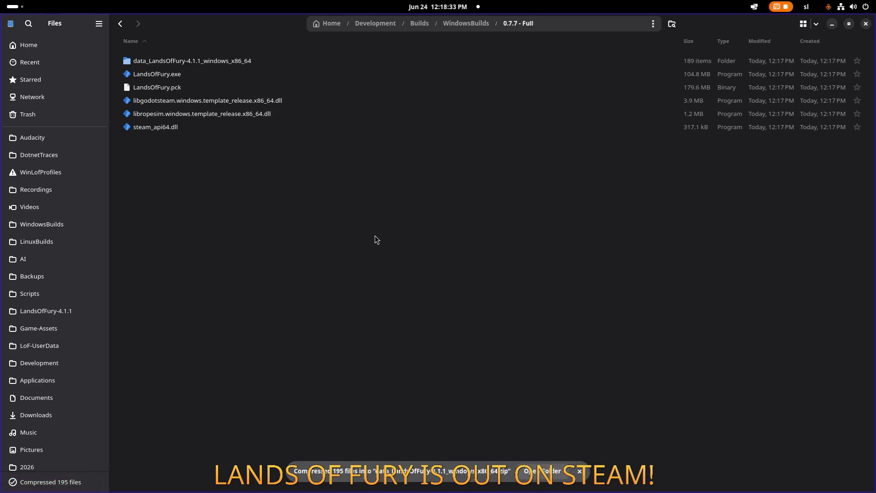
{"action": "key", "text": "alt+Tab"}
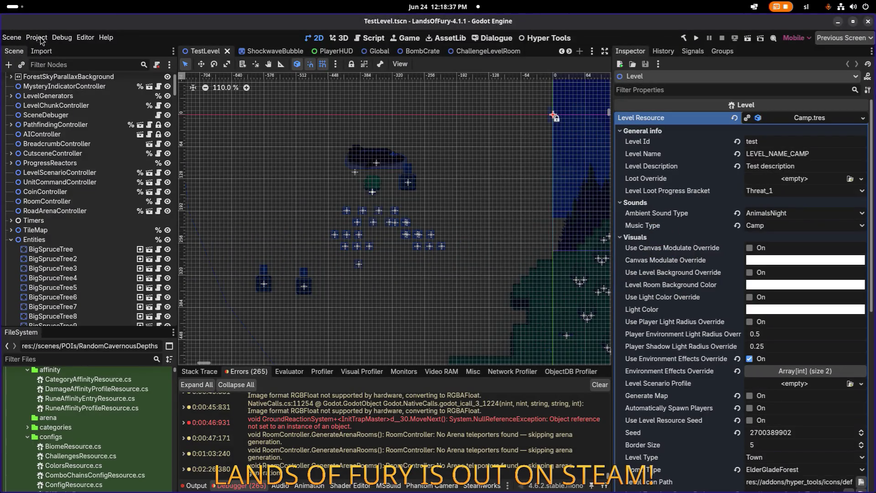
{"action": "left_click", "coordinate": [36, 37]}
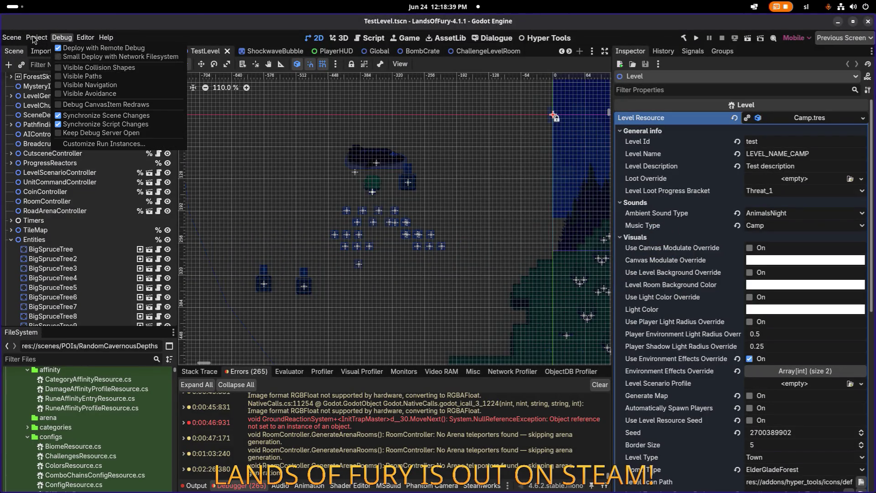
{"action": "left_click", "coordinate": [42, 78]}
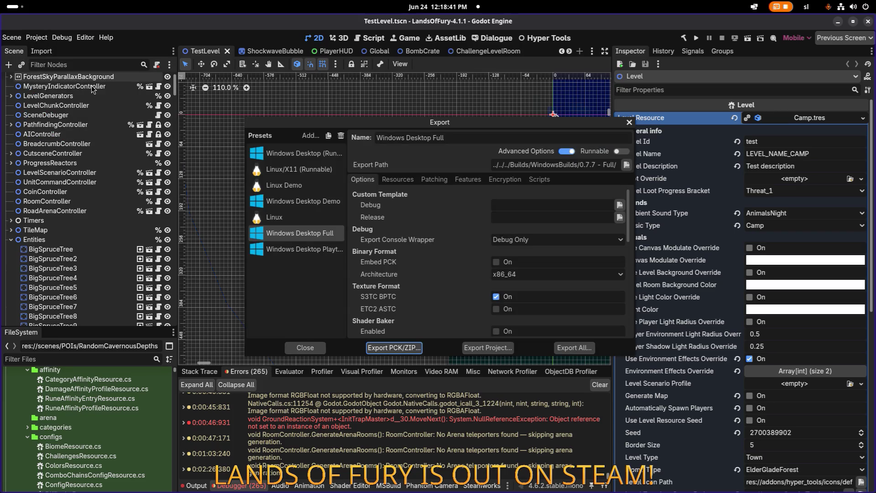
{"action": "left_click", "coordinate": [629, 122]}
{"action": "key", "text": "alt+Tab"}
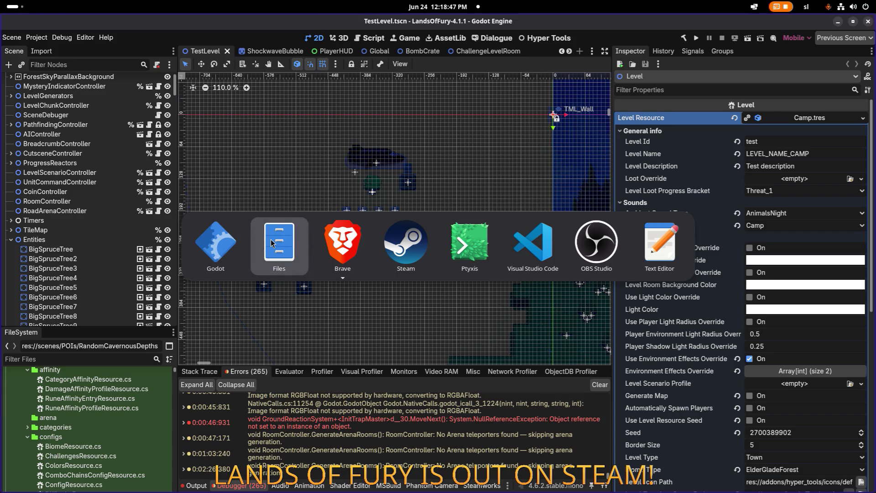
- Compress all six 0.7.7 - Full build files into data_LandsOfFury-4.1.1_windows_x86_64.zip in Files
{"action": "left_click", "coordinate": [270, 241]}
{"action": "key", "text": "ctrl+a"}
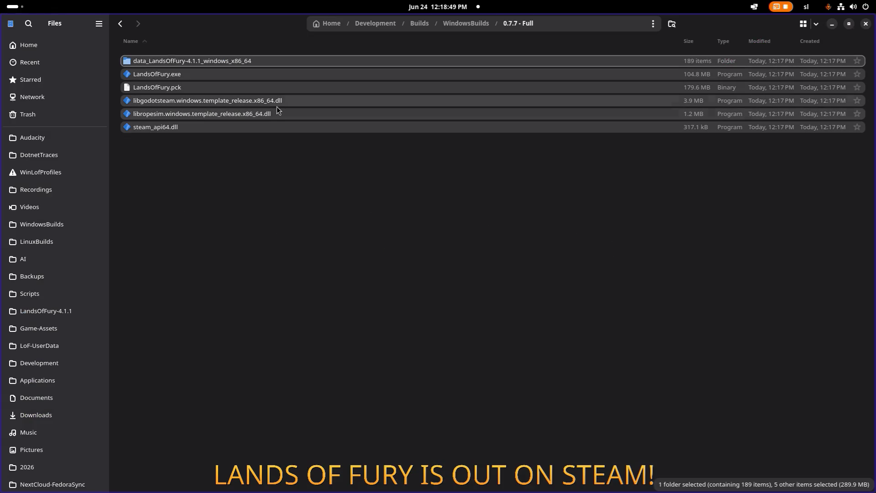
{"action": "right_click", "coordinate": [277, 103]}
{"action": "left_click", "coordinate": [328, 247]}
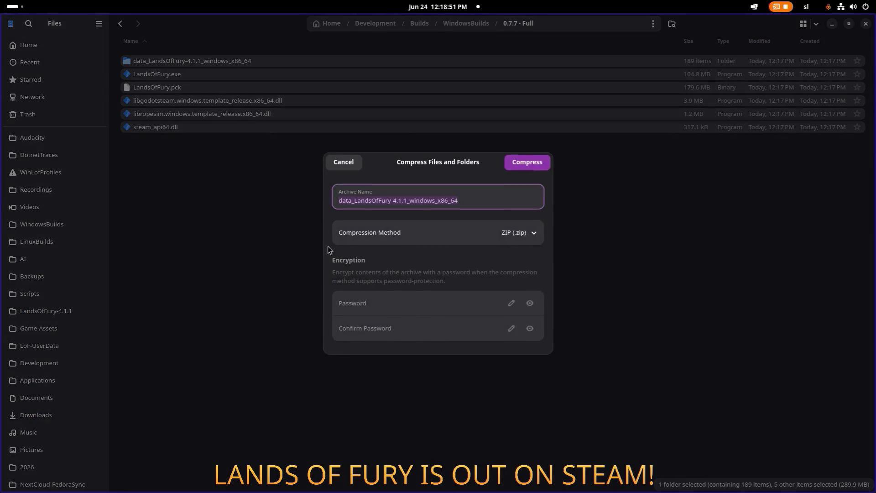
{"action": "left_click", "coordinate": [546, 166]}
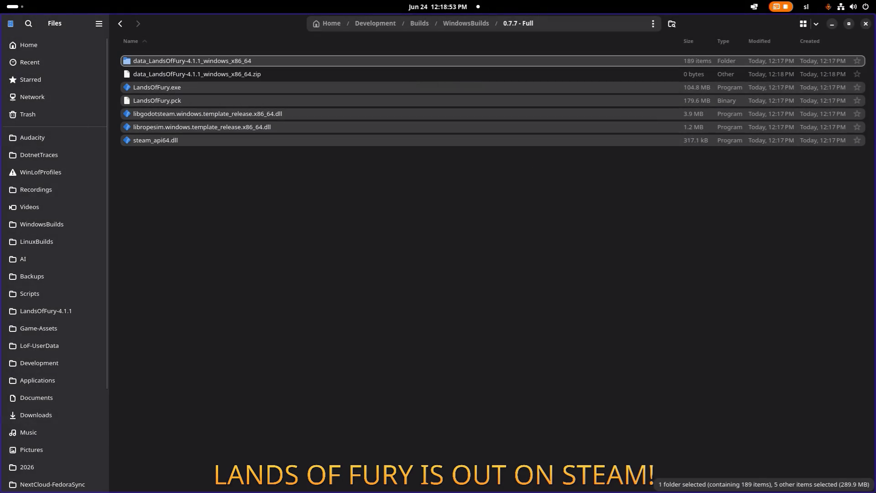
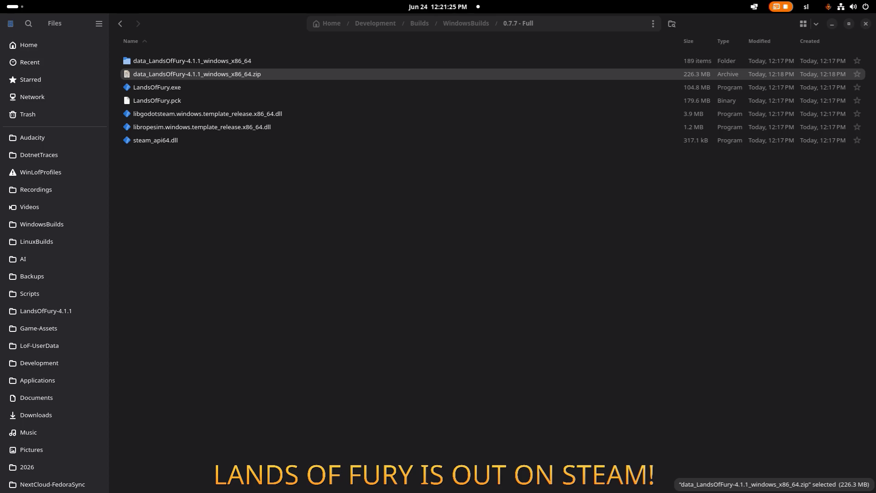
- Clear Steam's download cache under Settings > Downloads, then log back into the profile
{"action": "left_click", "coordinate": [15, 7]}
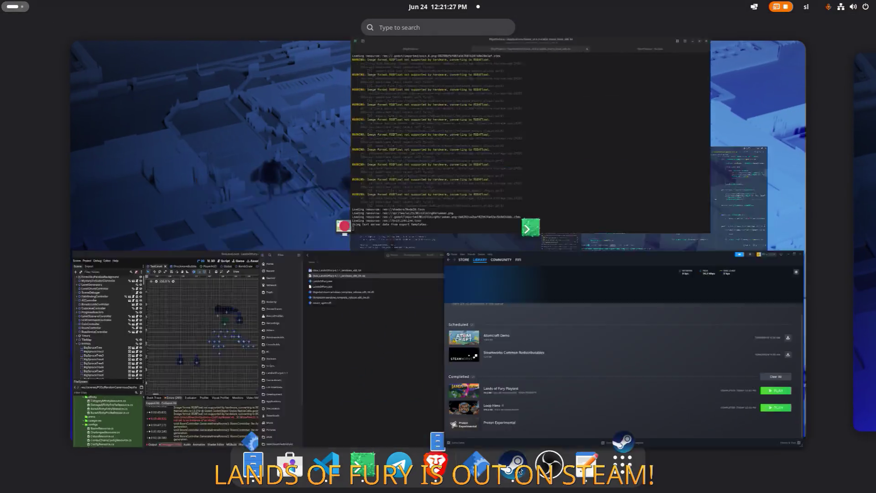
{"action": "left_click", "coordinate": [521, 471]}
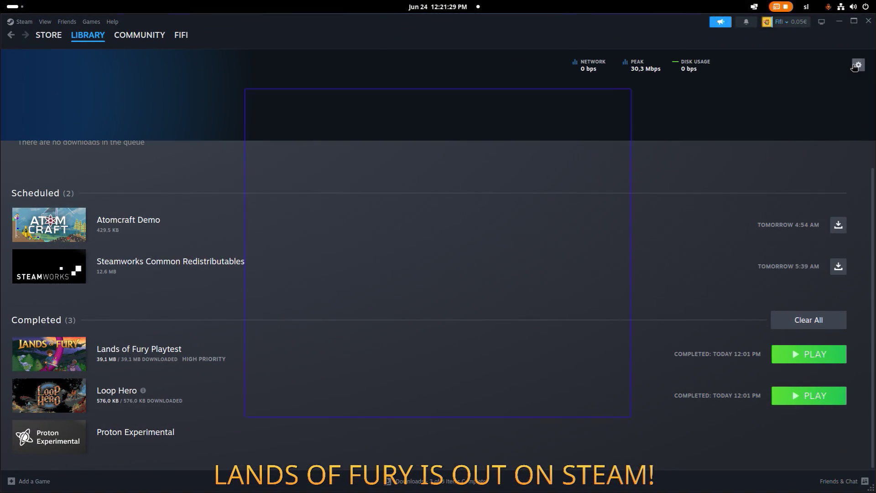
{"action": "left_click", "coordinate": [857, 65]}
{"action": "scroll", "coordinate": [601, 341], "scroll_direction": "down", "scroll_amount": 3}
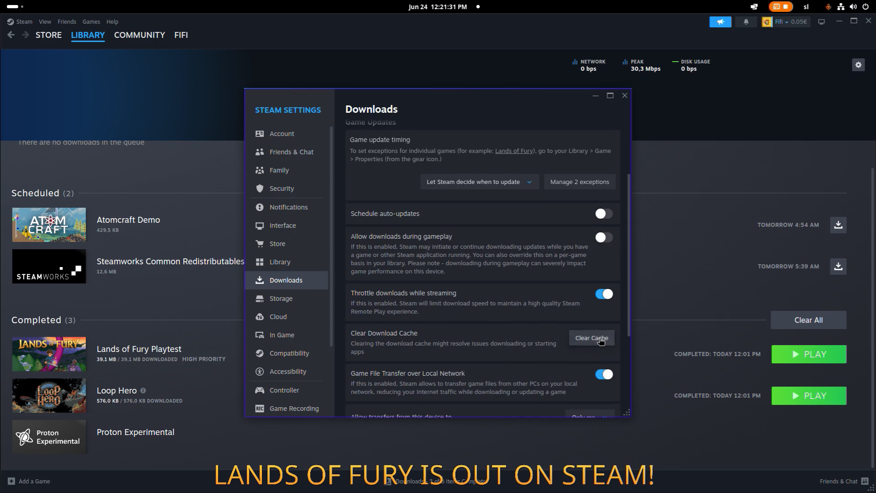
{"action": "left_click", "coordinate": [601, 341]}
{"action": "left_click", "coordinate": [531, 282]}
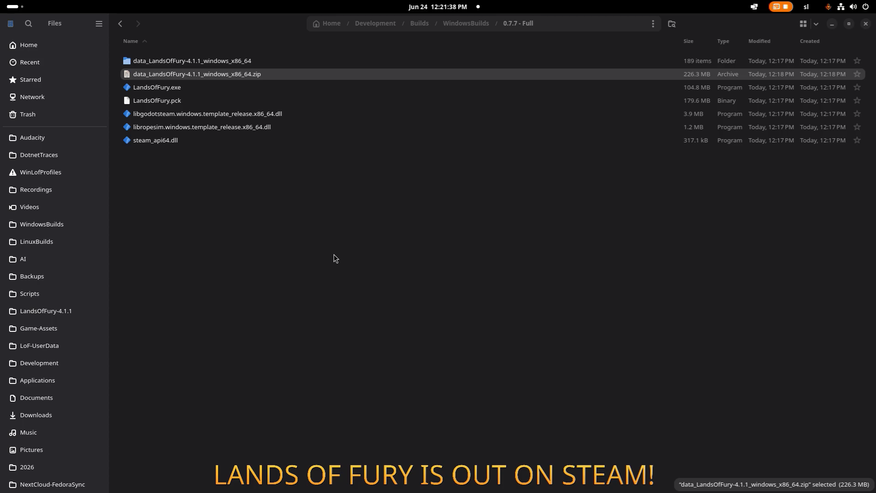
{"action": "left_click", "coordinate": [420, 258]}
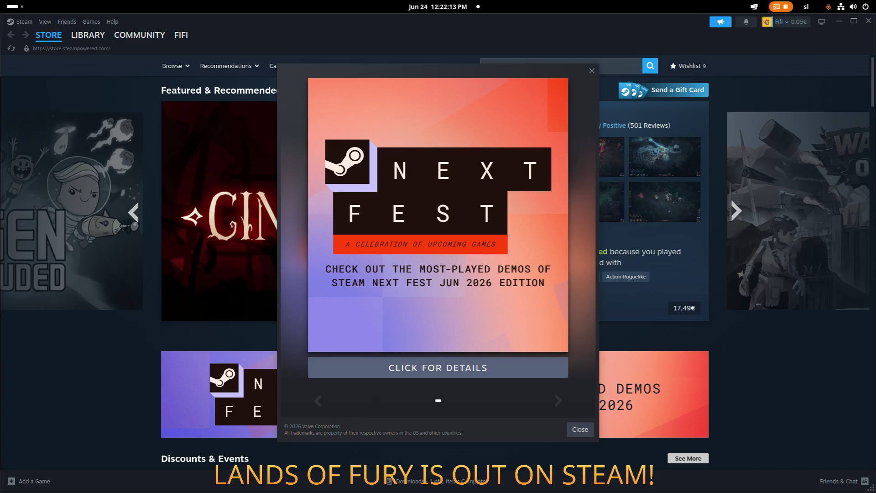
- Close the Steam Next Fest popup and switch to the itch.io Froggy Fortune page
{"action": "left_click", "coordinate": [580, 430]}
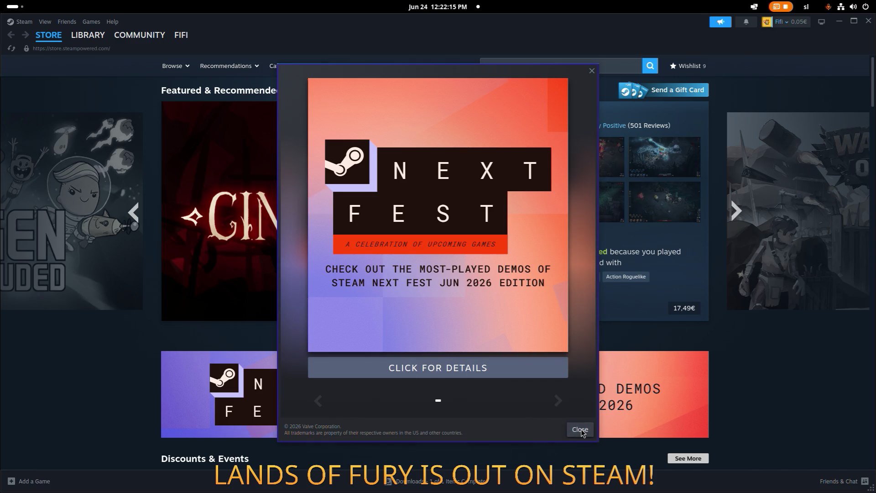
{"action": "mouse_move", "coordinate": [309, 274]}
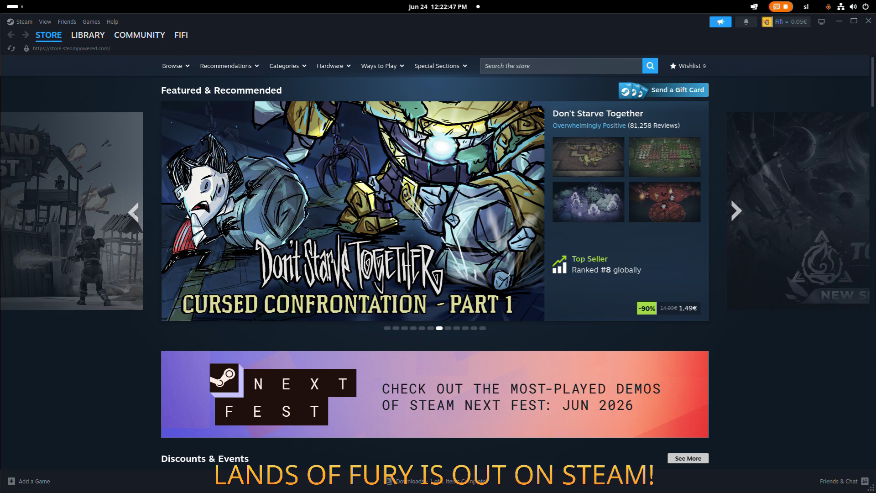
{"action": "key", "text": "alt+Tab"}
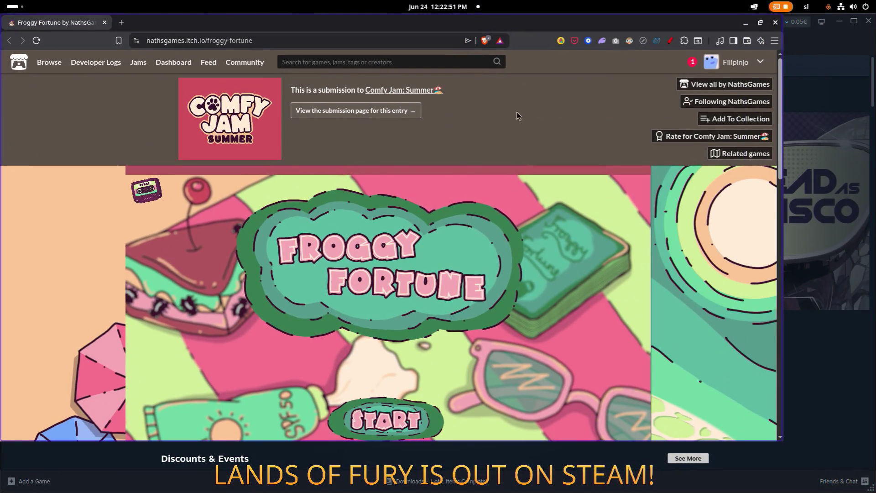
{"action": "scroll", "coordinate": [256, 118], "scroll_direction": "down", "scroll_amount": 1}
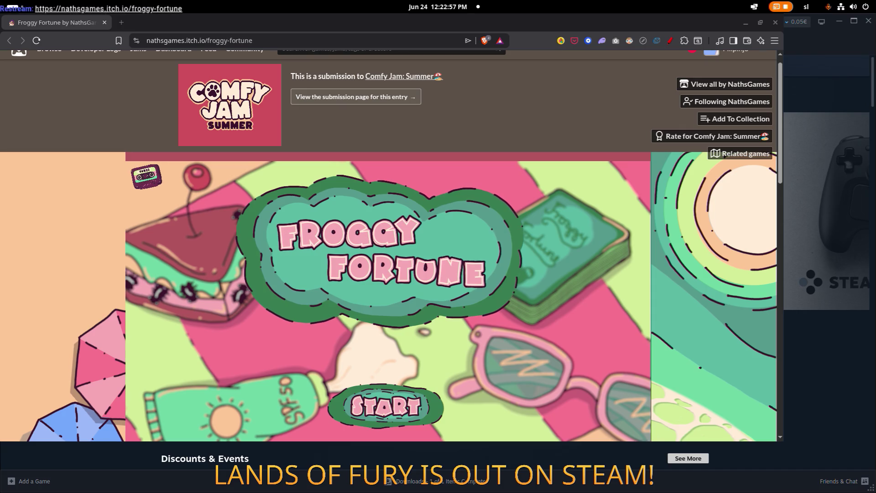
{"action": "scroll", "coordinate": [357, 262], "scroll_direction": "down", "scroll_amount": 1}
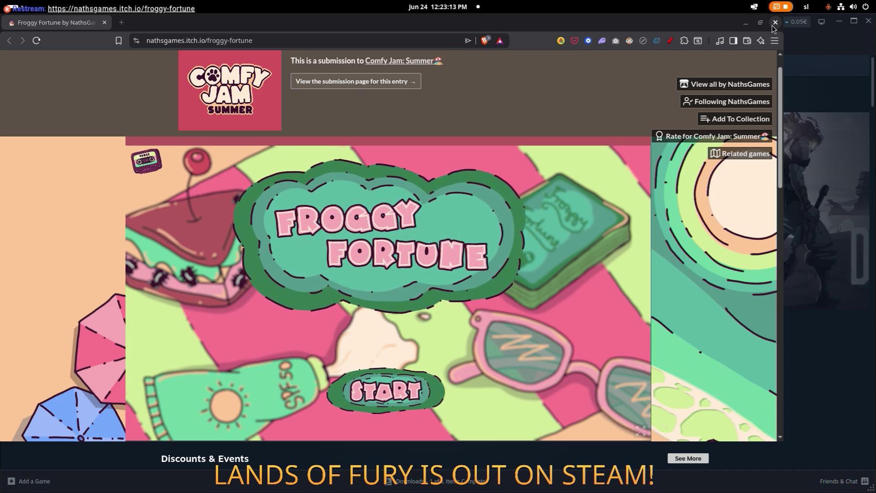
{"action": "left_click", "coordinate": [774, 23]}
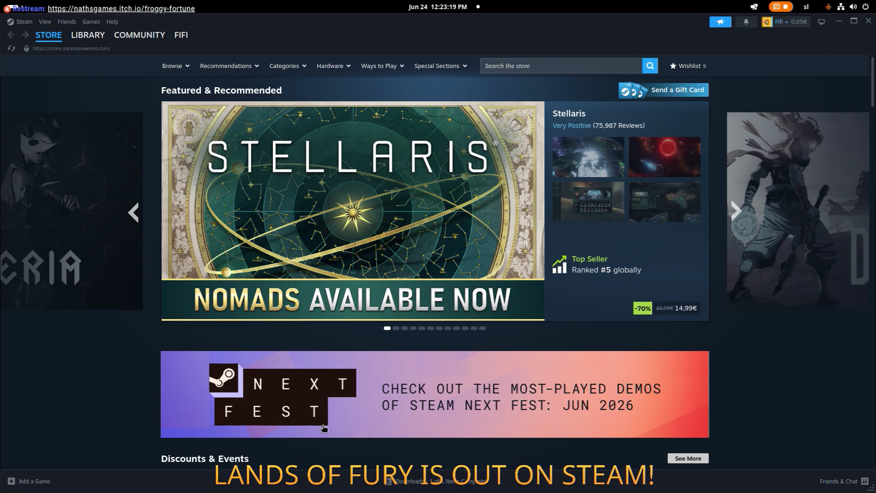
- Launch Lands of Fury Playtest from Steam's Downloads page
{"action": "left_click", "coordinate": [460, 483]}
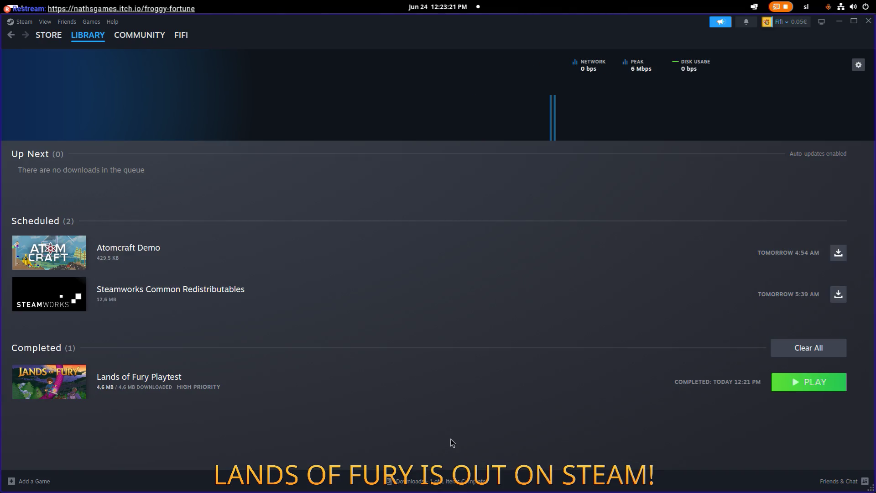
{"action": "left_click", "coordinate": [815, 383]}
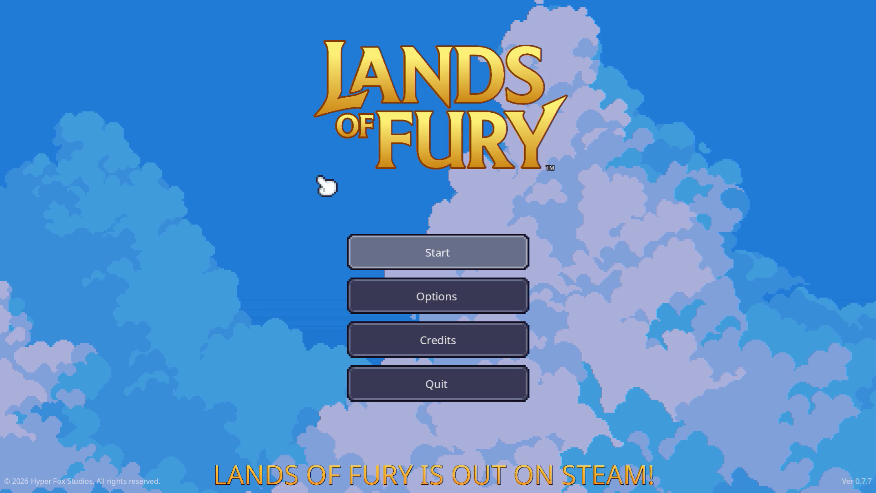
- Load the first saved profile, then pause and quit back to the main menu
{"action": "left_click", "coordinate": [428, 252]}
{"action": "left_click", "coordinate": [424, 254]}
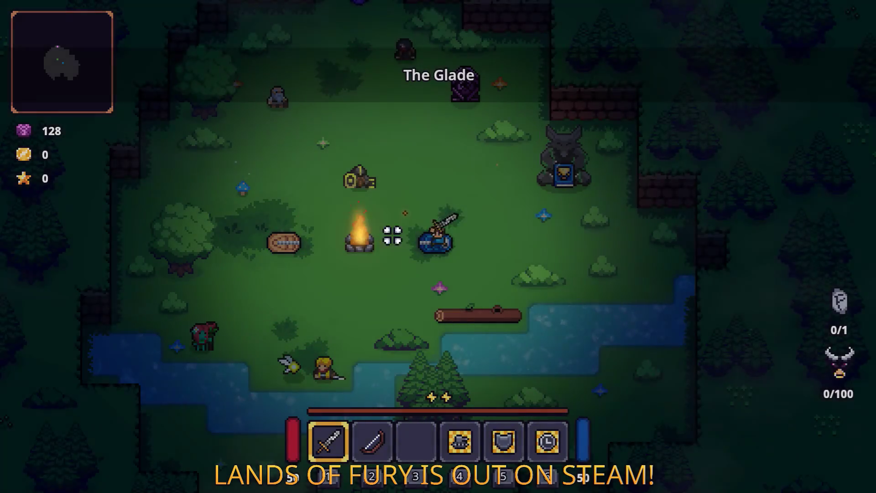
{"action": "key", "text": "Escape"}
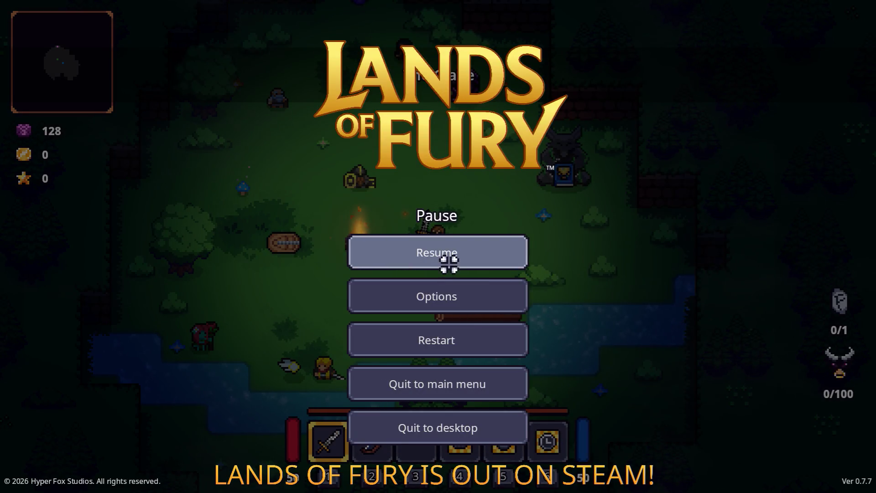
{"action": "left_click", "coordinate": [470, 382]}
- Start a fresh game on a new profile slot
{"action": "left_click", "coordinate": [452, 252]}
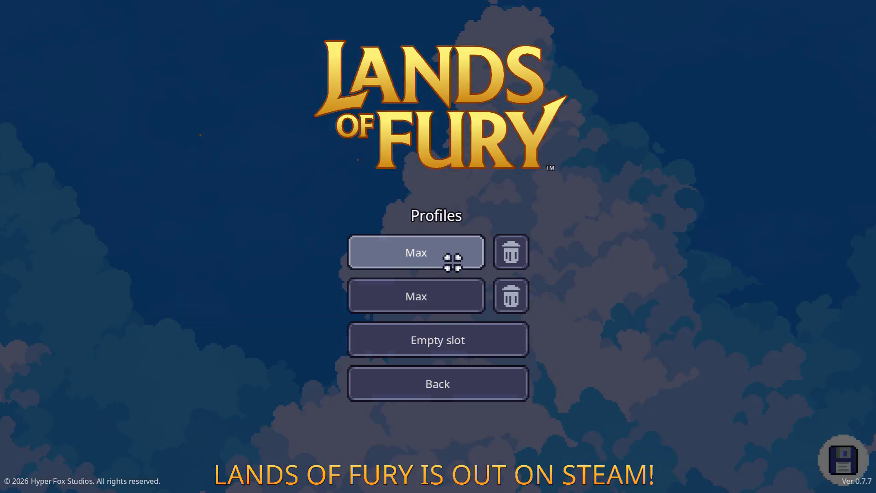
{"action": "left_click", "coordinate": [473, 339]}
{"action": "left_click", "coordinate": [451, 388]}
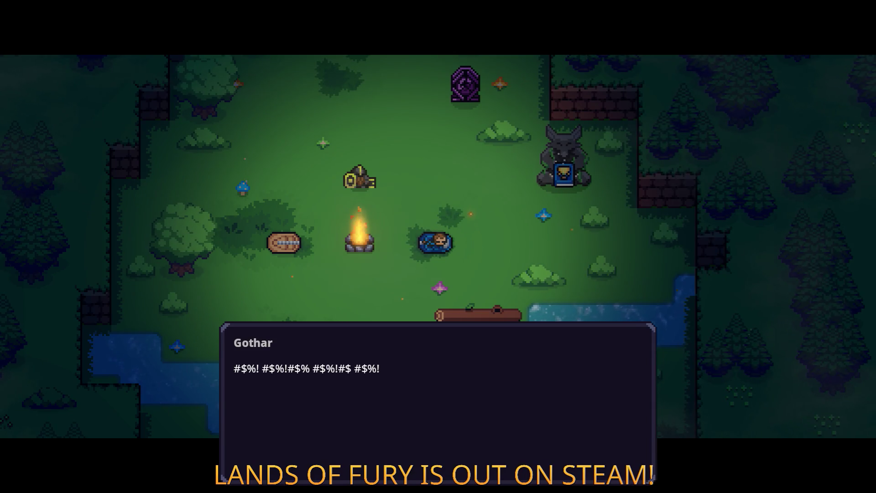
- Get through the opening dialogue and walk over to talk to Gothar
{"action": "key", "text": "space"}
{"action": "key", "text": "space"}
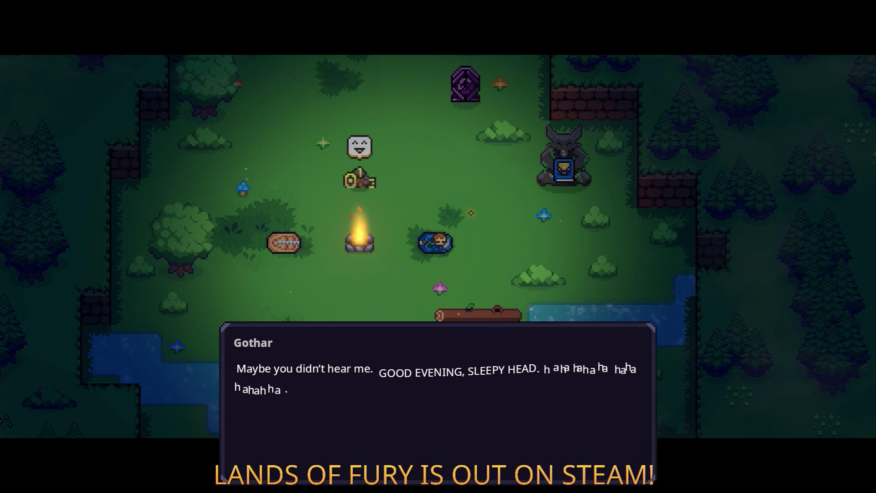
{"action": "key", "text": "space"}
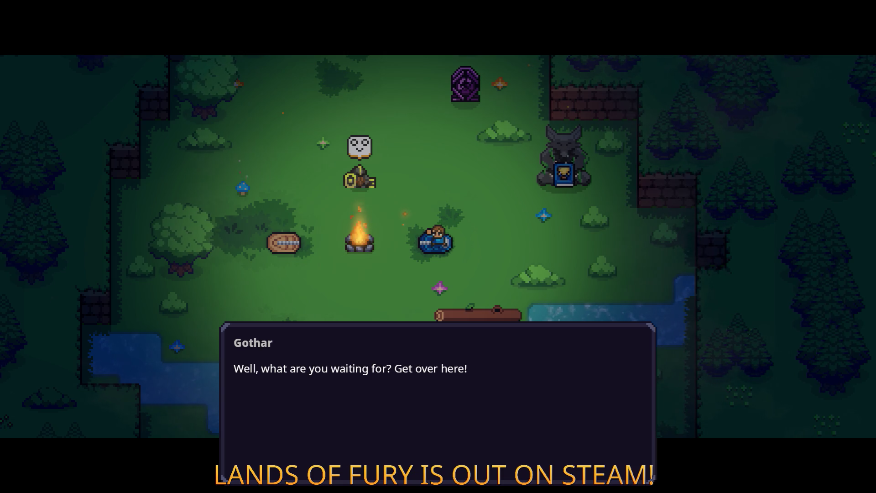
{"action": "key", "text": "space"}
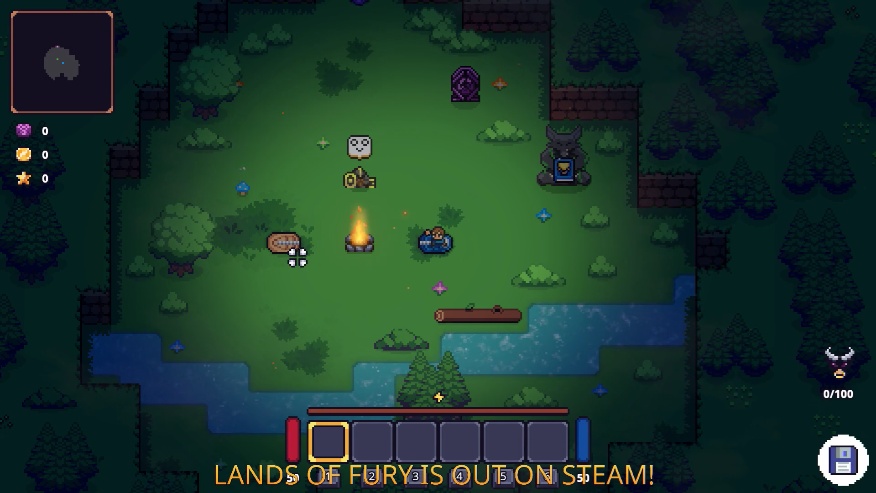
{"action": "key", "text": "a"}
{"action": "key", "text": "w"}
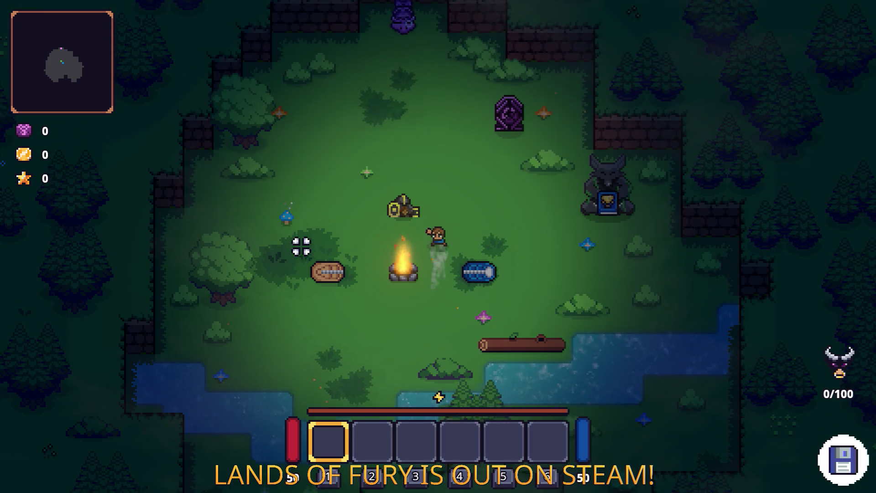
{"action": "key", "text": "e"}
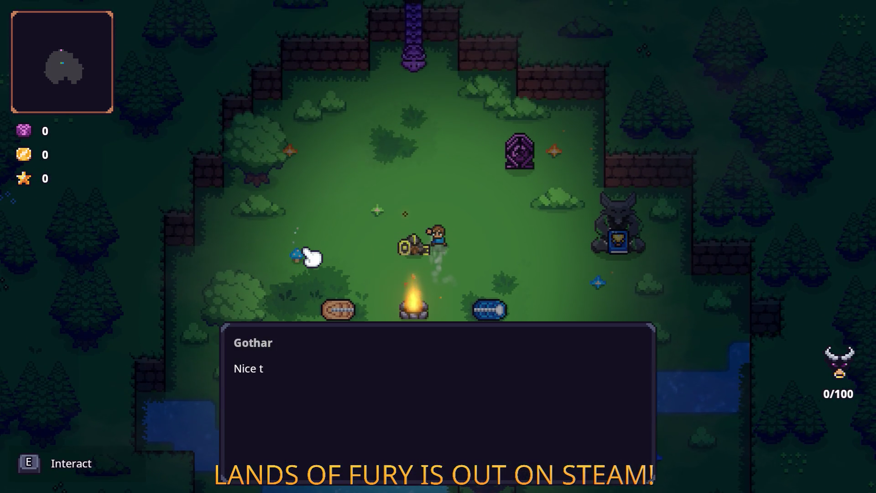
- Go through Gothar's conversation and choose 'Start the tutorial'
{"action": "key", "text": "space"}
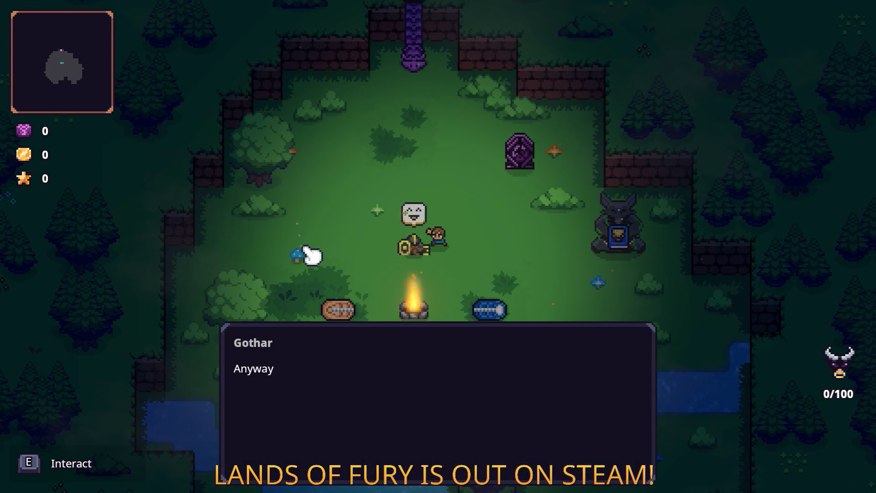
{"action": "key", "text": "space"}
{"action": "key", "text": "space"}
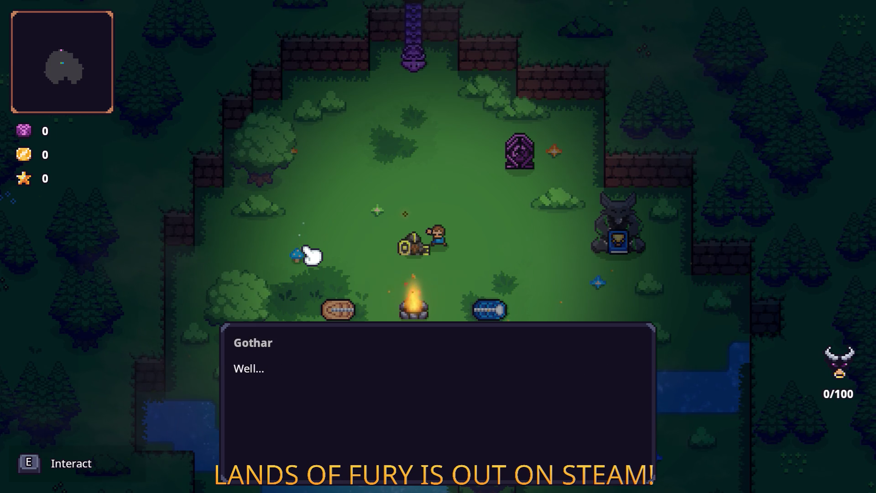
{"action": "key", "text": "space"}
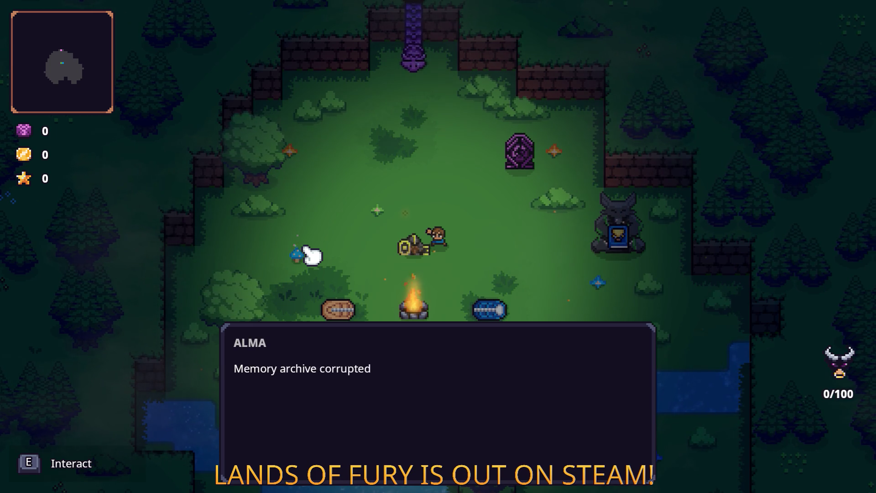
{"action": "key", "text": "space"}
{"action": "key", "text": "space"}
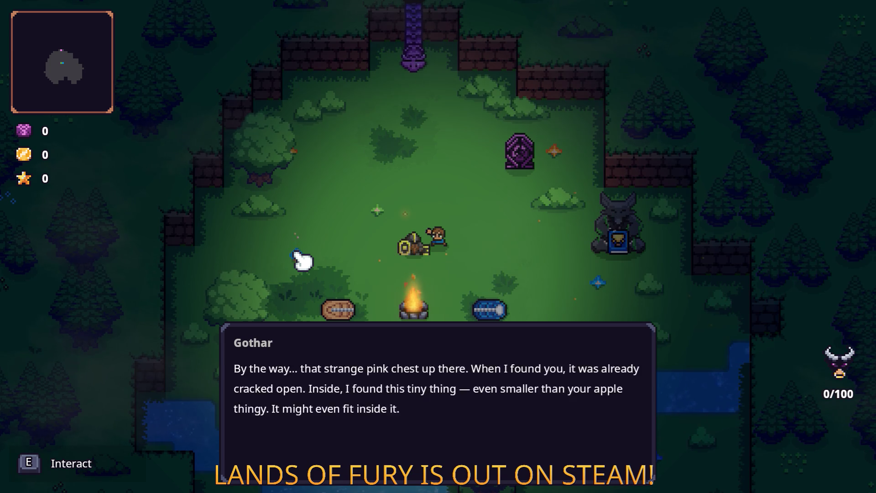
{"action": "key", "text": "space"}
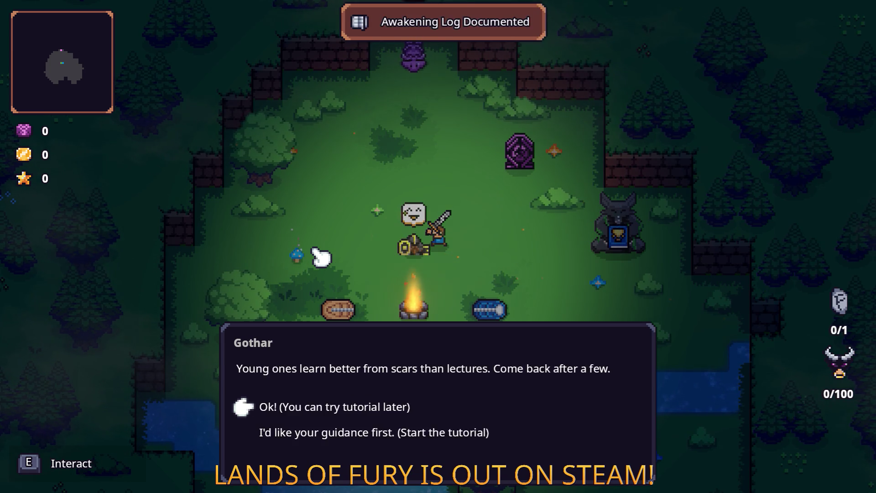
{"action": "key", "text": "space"}
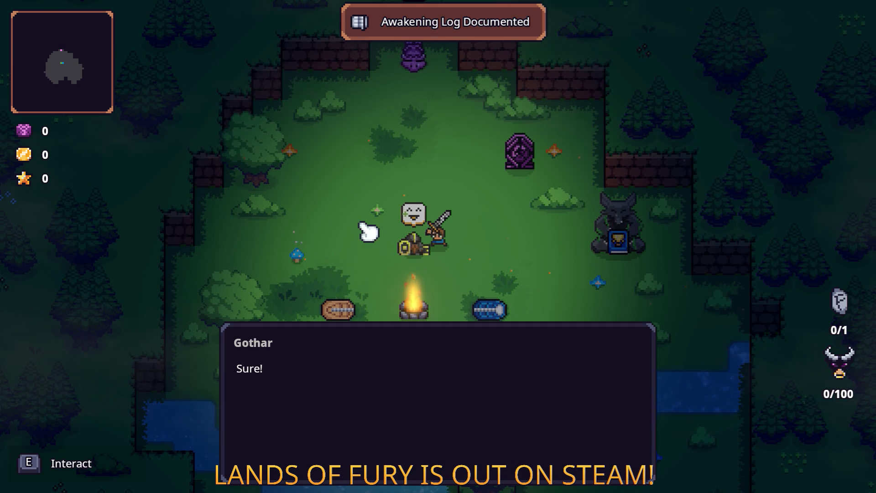
{"action": "key", "text": "space"}
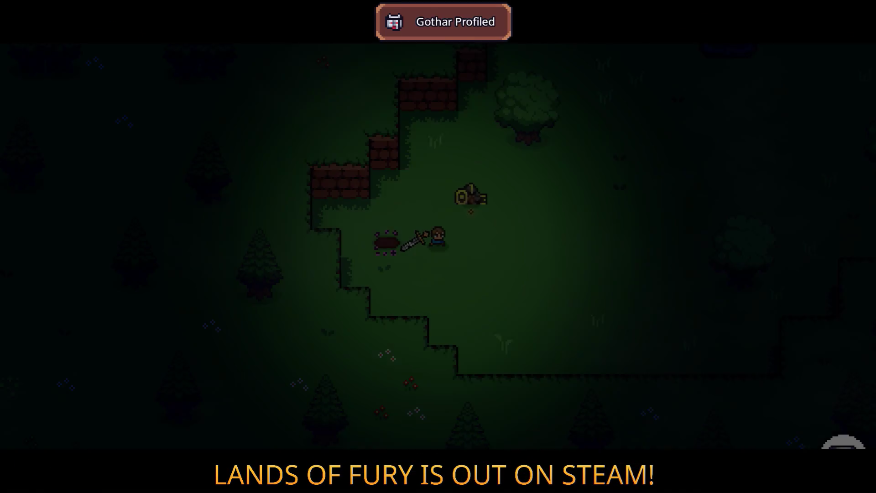
{"action": "key", "text": "space"}
{"action": "key", "text": "space"}
{"action": "key", "text": "space"}
{"action": "key", "text": "space"}
{"action": "key", "text": "space"}
- Hit the log with the sword and dash over toward the anvil
{"action": "key", "text": "w"}
{"action": "key", "text": "d"}
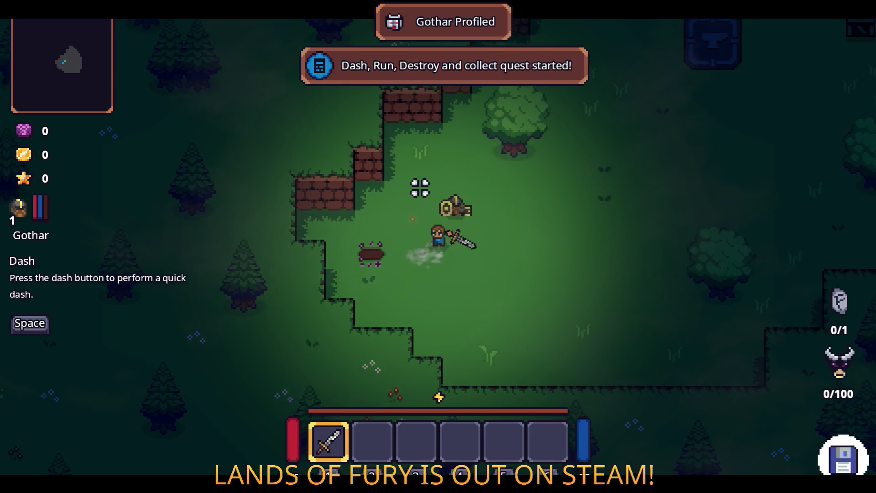
{"action": "left_click", "coordinate": [483, 164]}
{"action": "left_click", "coordinate": [467, 173]}
{"action": "key", "text": "e"}
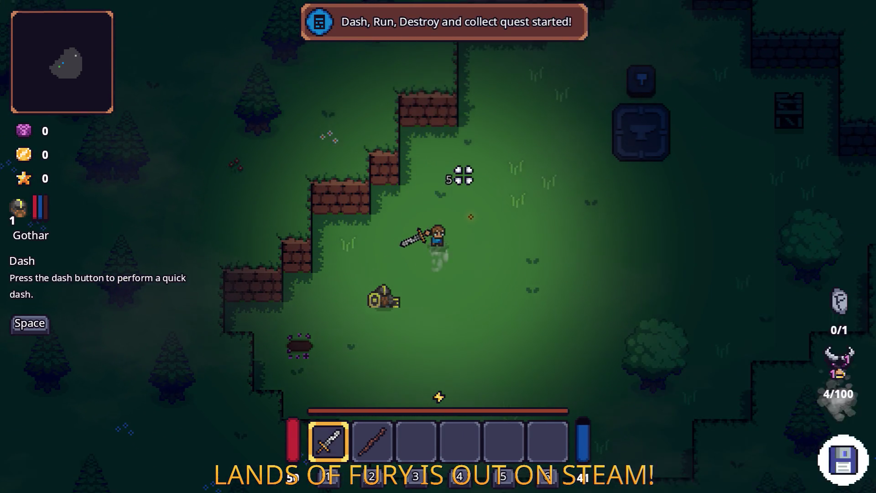
{"action": "key", "text": "w"}
{"action": "key", "text": "space"}
{"action": "key", "text": "d"}
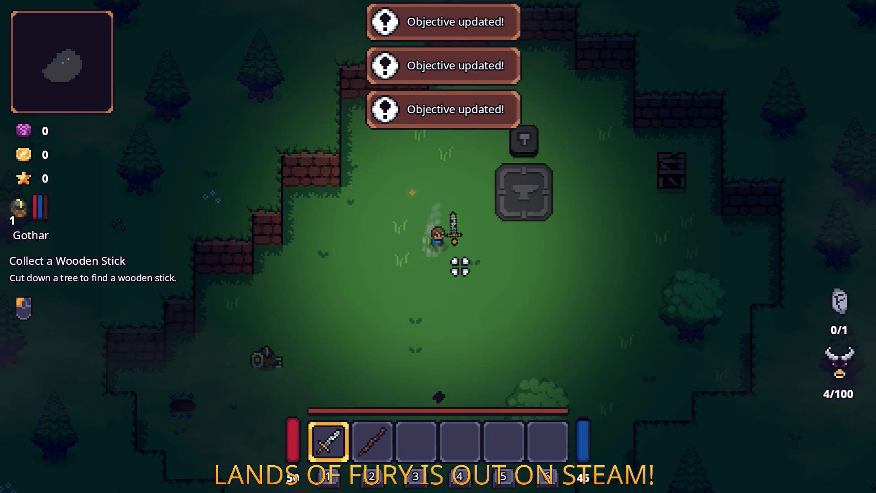
- Break the pot and collect the rope
{"action": "key", "text": "d"}
{"action": "key", "text": "space"}
{"action": "left_click", "coordinate": [547, 223]}
{"action": "key", "text": "w"}
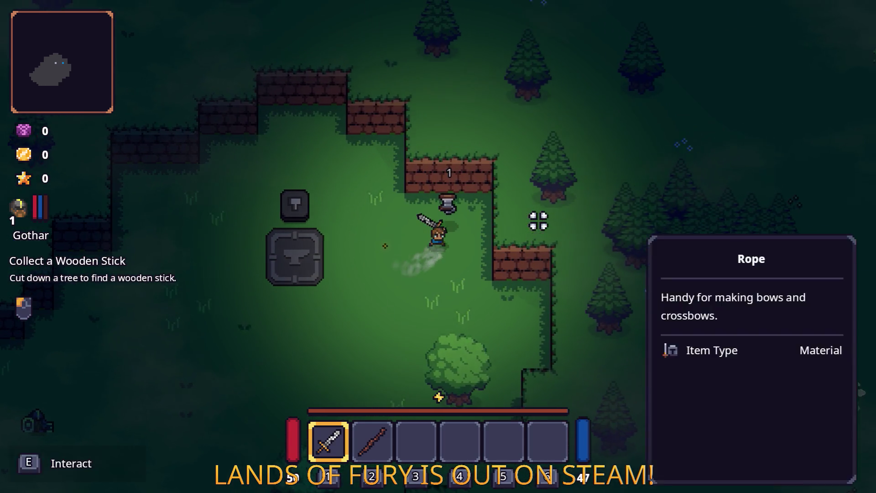
{"action": "key", "text": "e"}
{"action": "key", "text": "a"}
{"action": "key", "text": "a"}
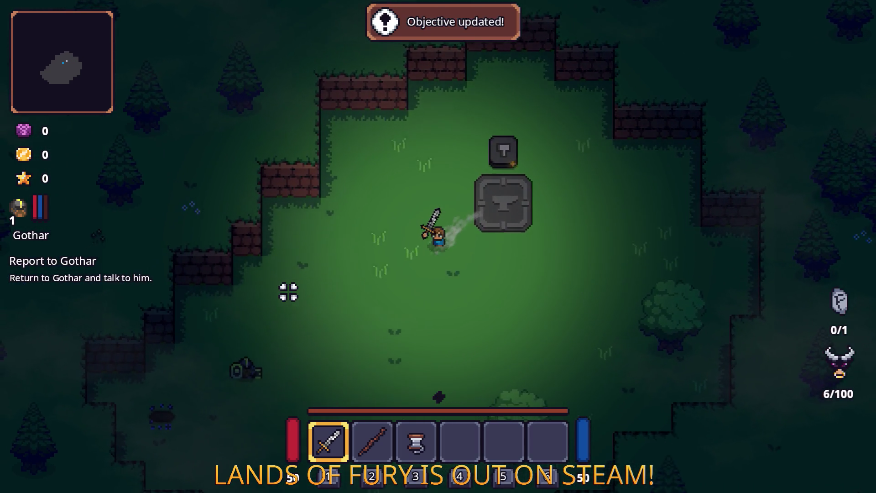
- Report to Gothar, then put the wooden stick and rope on the anvil to craft the Wooden Bow
{"action": "key", "text": "s"}
{"action": "key", "text": "e"}
{"action": "key", "text": "e"}
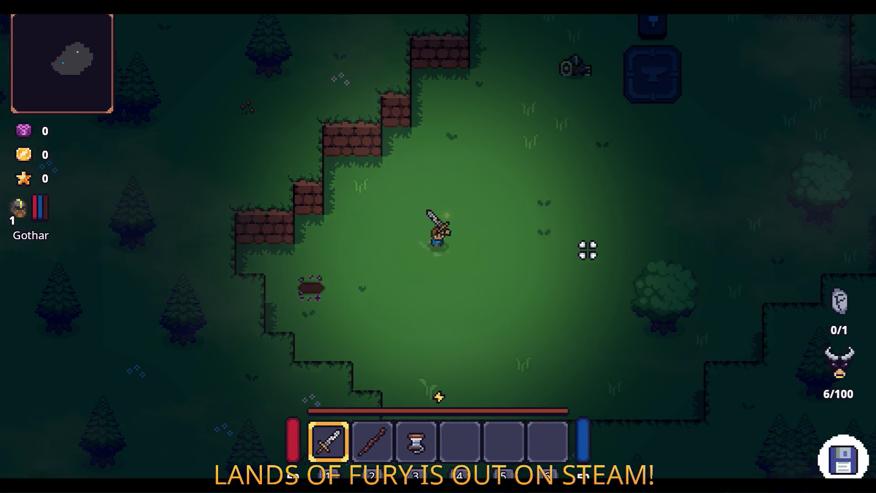
{"action": "key", "text": "space"}
{"action": "key", "text": "w"}
{"action": "key", "text": "d"}
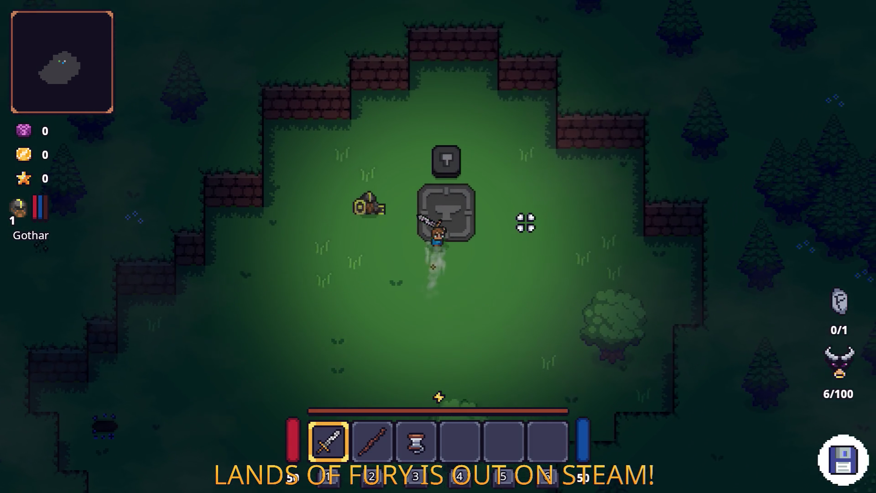
{"action": "key", "text": "e"}
{"action": "left_click", "coordinate": [392, 343]}
{"action": "left_click", "coordinate": [417, 337]}
{"action": "key", "text": "w"}
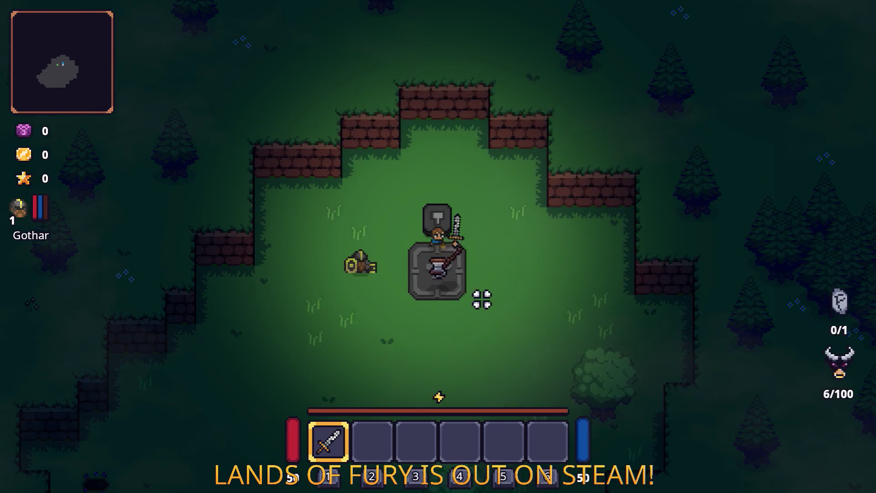
{"action": "left_click", "coordinate": [471, 302]}
- Talk to Gothar about the new Wooden Bow
{"action": "key", "text": "a"}
{"action": "key", "text": "s"}
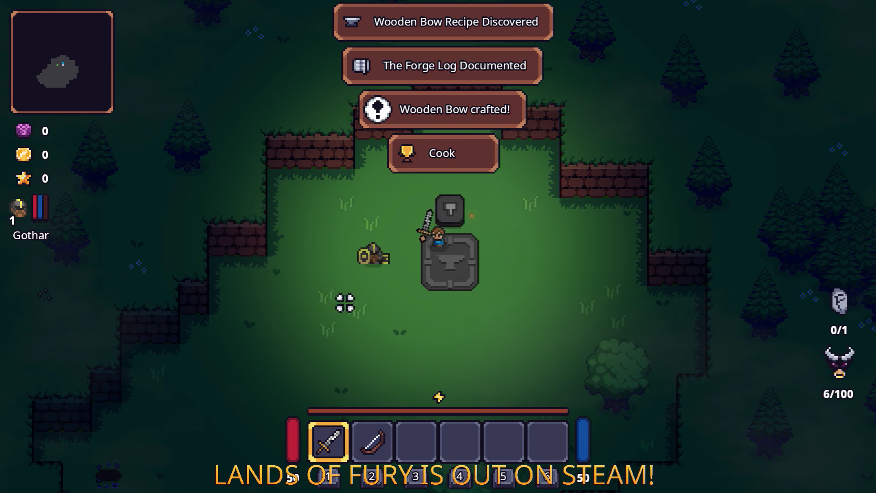
{"action": "left_click", "coordinate": [335, 288]}
{"action": "left_click", "coordinate": [335, 287]}
{"action": "left_click", "coordinate": [335, 287]}
{"action": "left_click", "coordinate": [335, 287]}
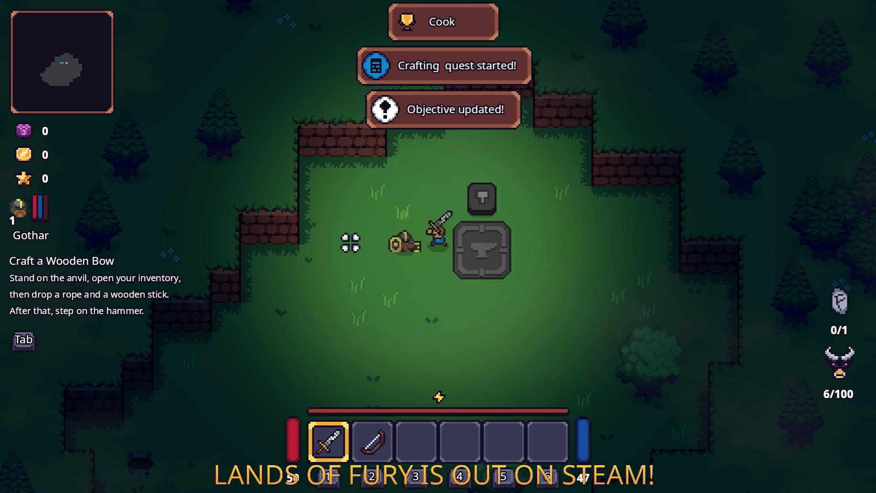
{"action": "left_click", "coordinate": [469, 243]}
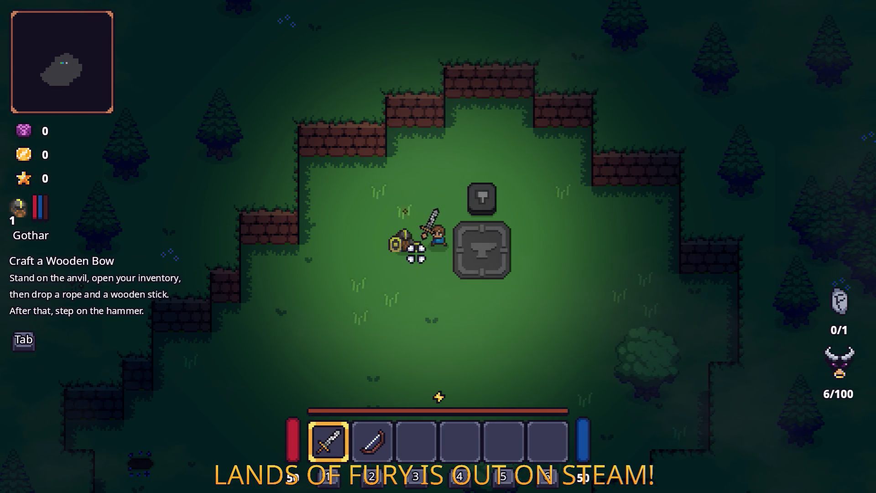
- Equip the Wooden Bow in slot 2 and check the inventory
{"action": "key", "text": "d"}
{"action": "key", "text": "s"}
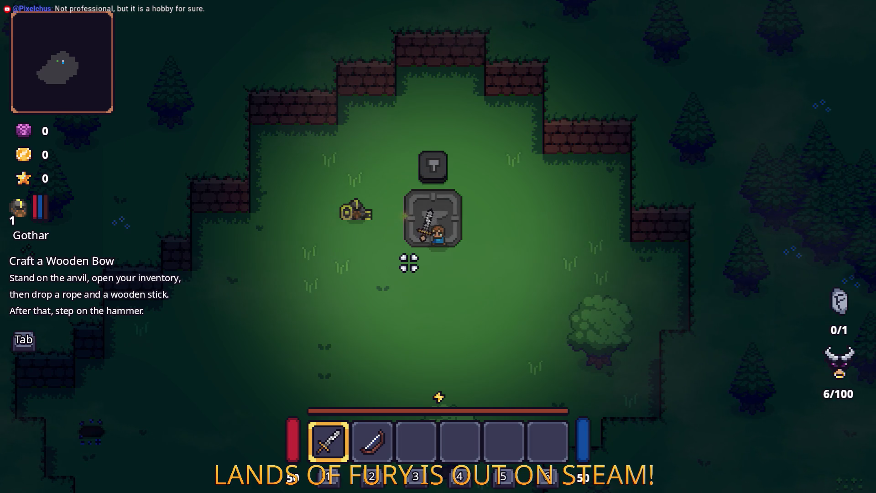
{"action": "key", "text": "2"}
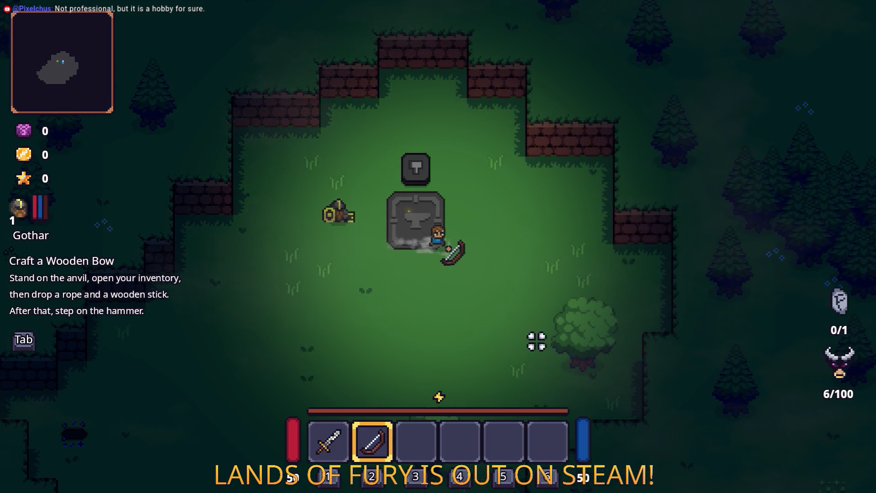
{"action": "key", "text": "d"}
{"action": "key", "text": "s"}
{"action": "key", "text": "a"}
{"action": "key", "text": "w"}
{"action": "key", "text": "Tab"}
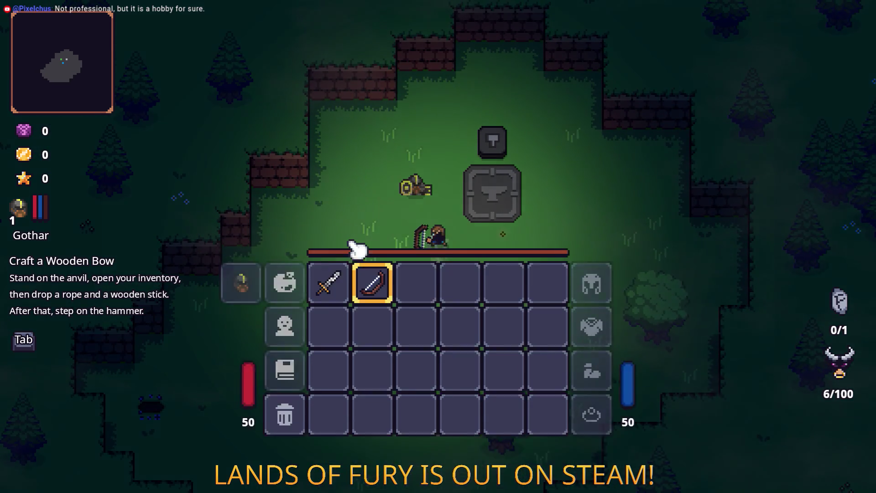
{"action": "key", "text": "Tab"}
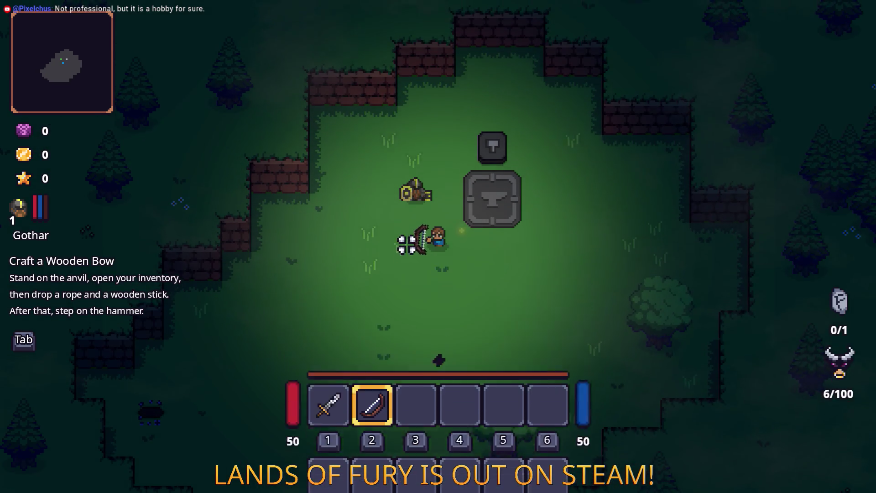
- Talk to Gothar, then shoot an arrow at the slime
{"action": "key", "text": "w"}
{"action": "left_click", "coordinate": [390, 237]}
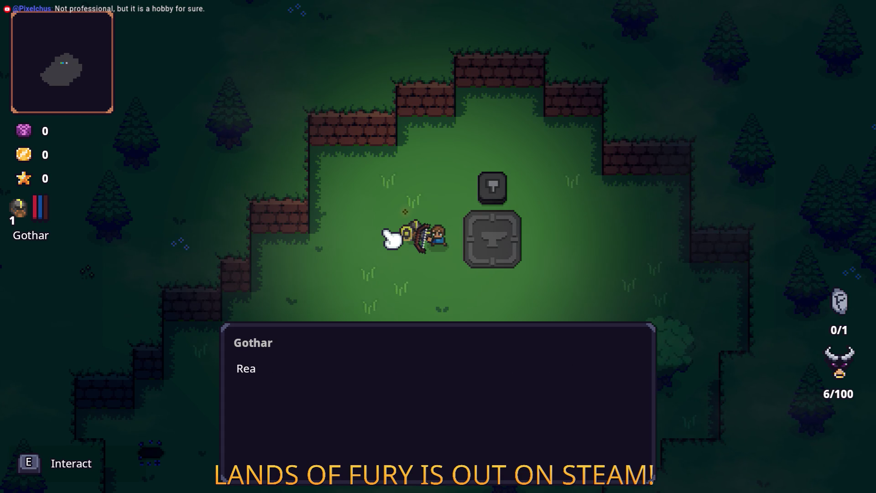
{"action": "left_click", "coordinate": [383, 230]}
{"action": "key", "text": "d"}
{"action": "left_click", "coordinate": [412, 372]}
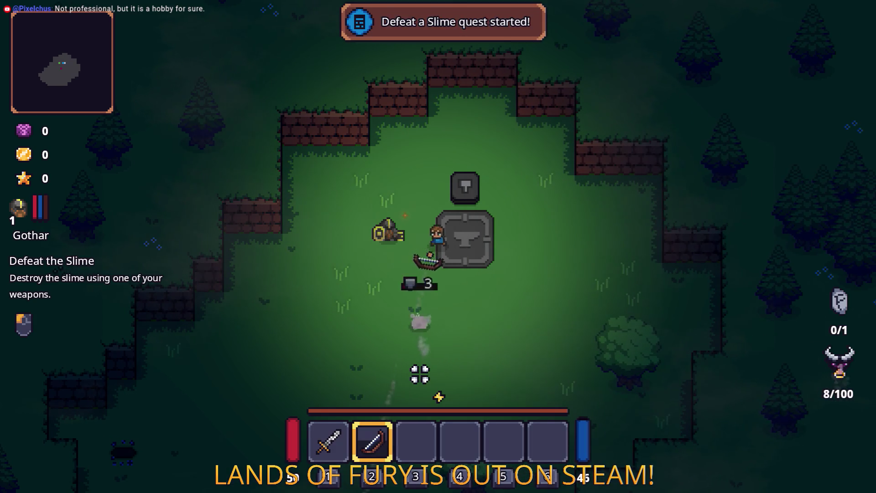
- Hear Gothar's explanation of the Fireball Rune
{"action": "key", "text": "a"}
{"action": "key", "text": "e"}
{"action": "left_click", "coordinate": [359, 273]}
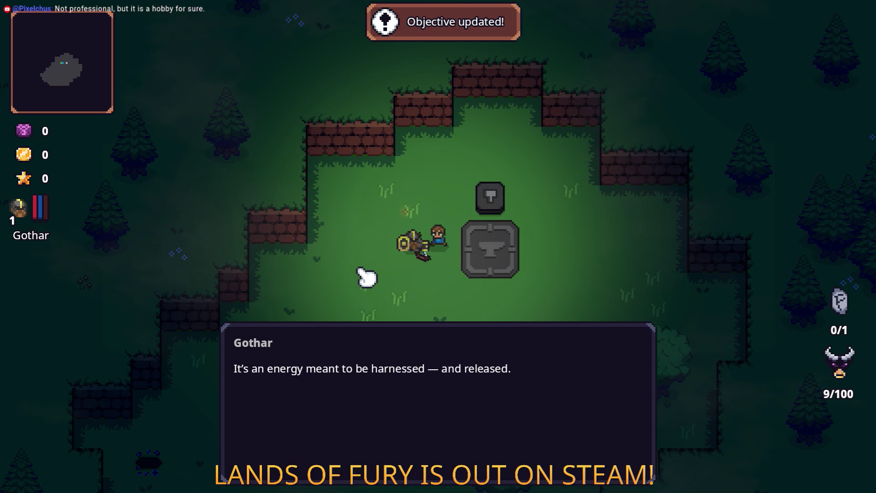
{"action": "left_click", "coordinate": [359, 270]}
{"action": "left_click", "coordinate": [360, 270]}
{"action": "left_click", "coordinate": [359, 269]}
{"action": "left_click", "coordinate": [360, 274]}
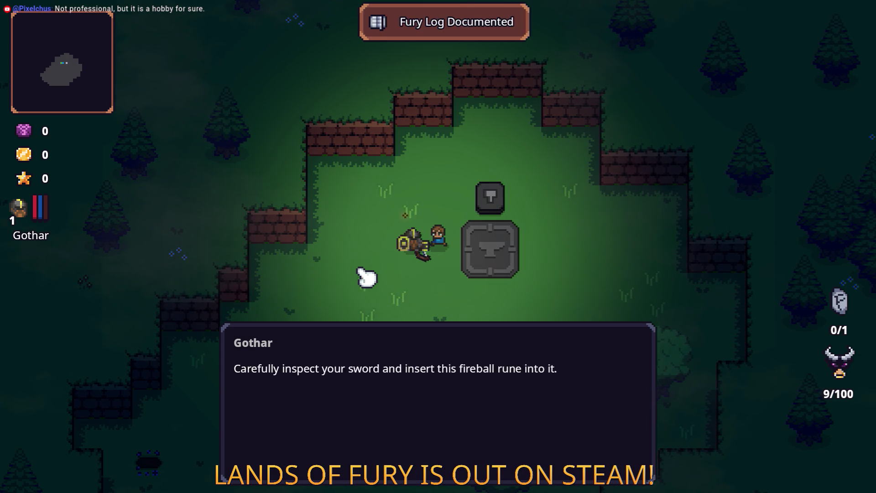
{"action": "left_click", "coordinate": [361, 274]}
{"action": "key", "text": "d"}
- Insert the Fireball Rune into the sword's empty rune slot and try a swing
{"action": "key", "text": "Tab"}
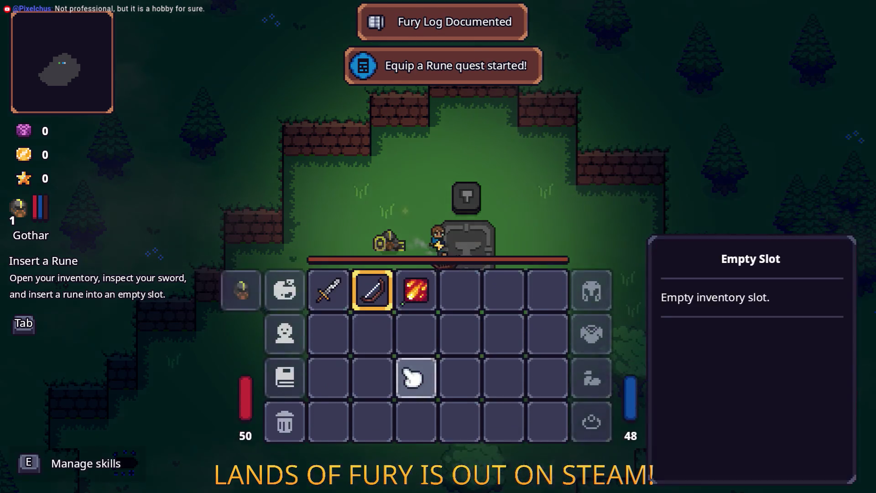
{"action": "right_click", "coordinate": [325, 335]}
{"action": "left_click", "coordinate": [373, 254]}
{"action": "left_click", "coordinate": [373, 194]}
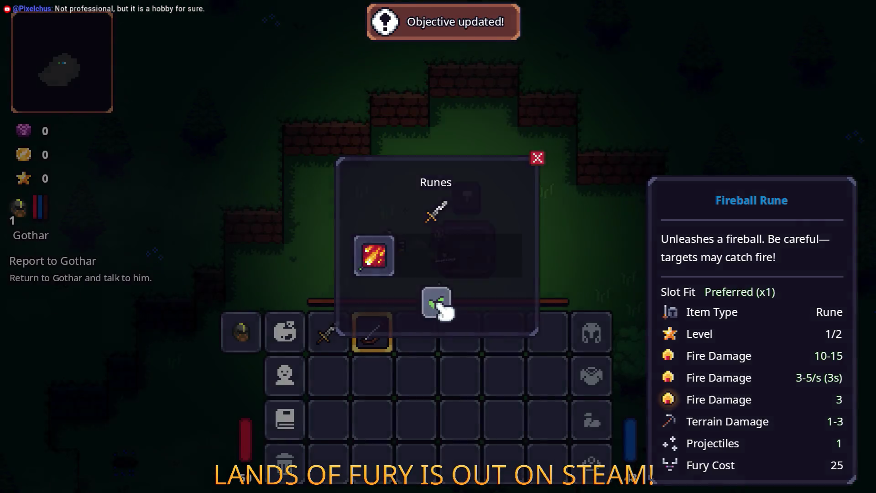
{"action": "left_click", "coordinate": [437, 302]}
{"action": "key", "text": "Tab"}
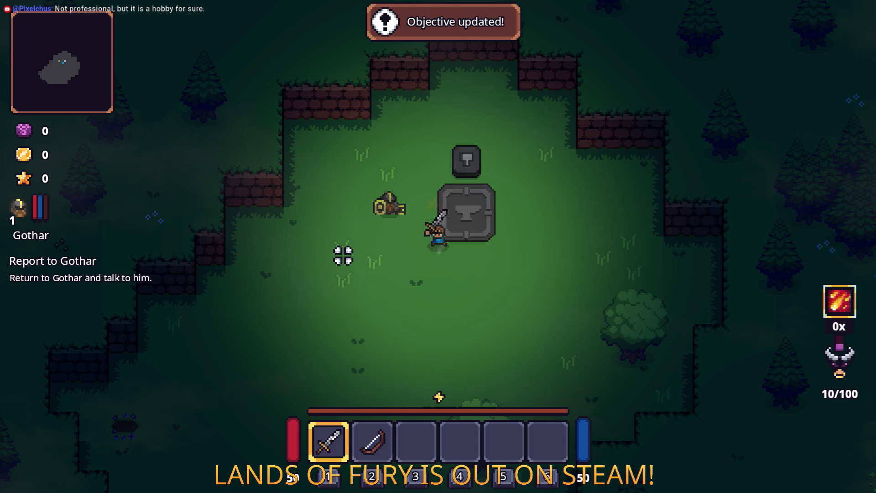
{"action": "left_click", "coordinate": [364, 261]}
- Talk to Gothar to begin the fury practice
{"action": "key", "text": "a"}
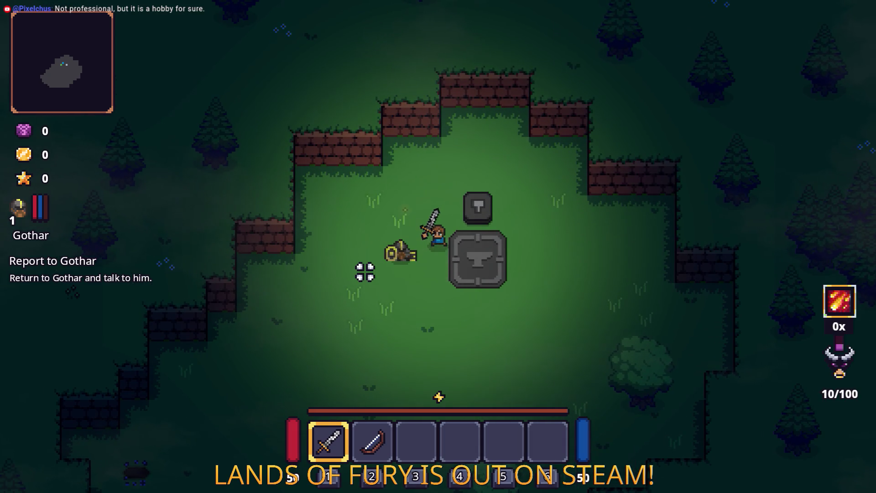
{"action": "key", "text": "e"}
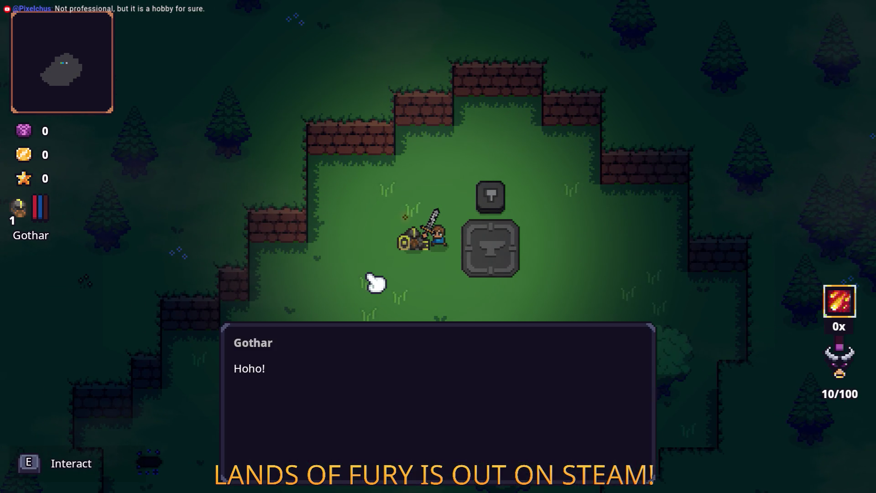
{"action": "key", "text": "e"}
{"action": "key", "text": "e"}
{"action": "key", "text": "e"}
{"action": "key", "text": "e"}
{"action": "key", "text": "e"}
- Hit the practice slime repeatedly to build fury, then blast it with a fireball
{"action": "key", "text": "s"}
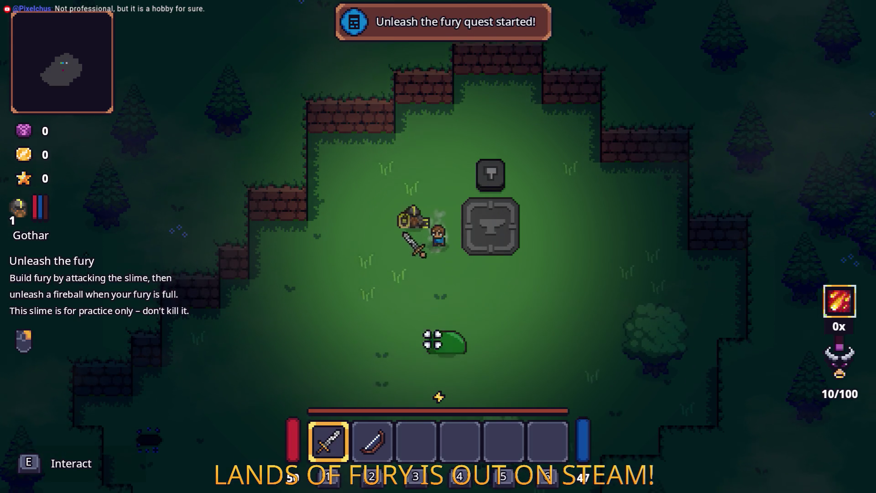
{"action": "left_click", "coordinate": [430, 358]}
{"action": "left_click", "coordinate": [422, 368]}
{"action": "left_click", "coordinate": [425, 387]}
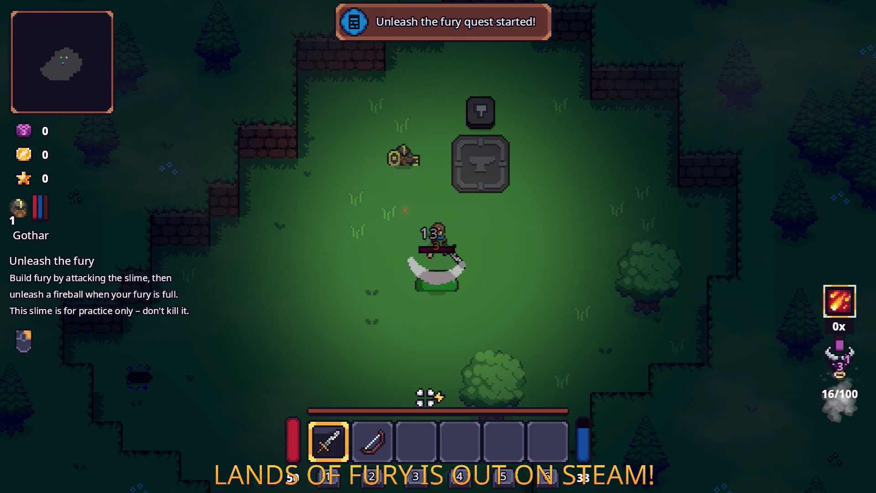
{"action": "left_click", "coordinate": [428, 399]}
{"action": "left_click", "coordinate": [429, 401]}
{"action": "left_click", "coordinate": [427, 405]}
{"action": "left_click", "coordinate": [424, 399]}
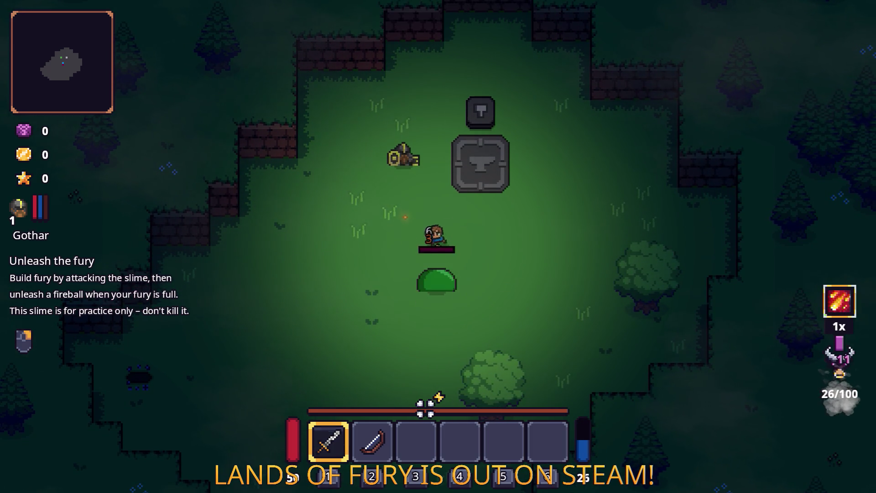
{"action": "right_click", "coordinate": [424, 404]}
{"action": "key", "text": "w"}
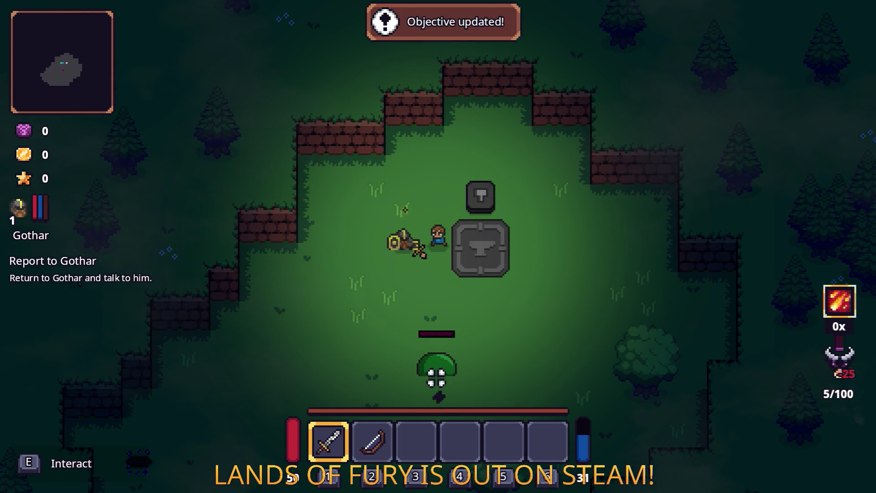
{"action": "left_click", "coordinate": [352, 266]}
- Finish Gothar's dialogue and assign the Go There command to an empty quick slot
{"action": "key", "text": "e"}
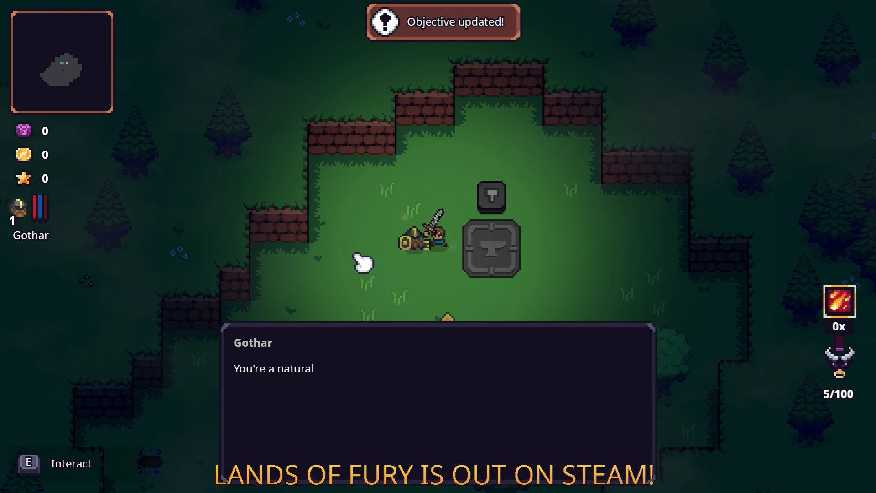
{"action": "key", "text": "e"}
{"action": "key", "text": "e"}
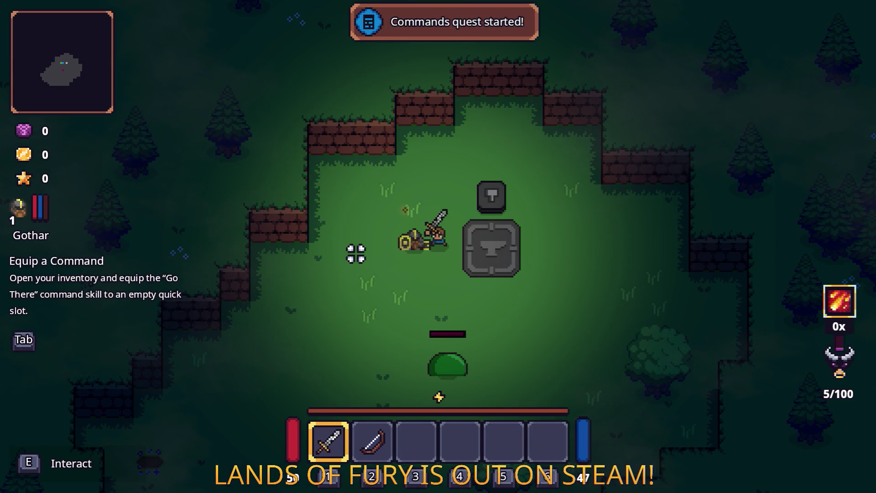
{"action": "key", "text": "Tab"}
{"action": "left_click", "coordinate": [410, 306]}
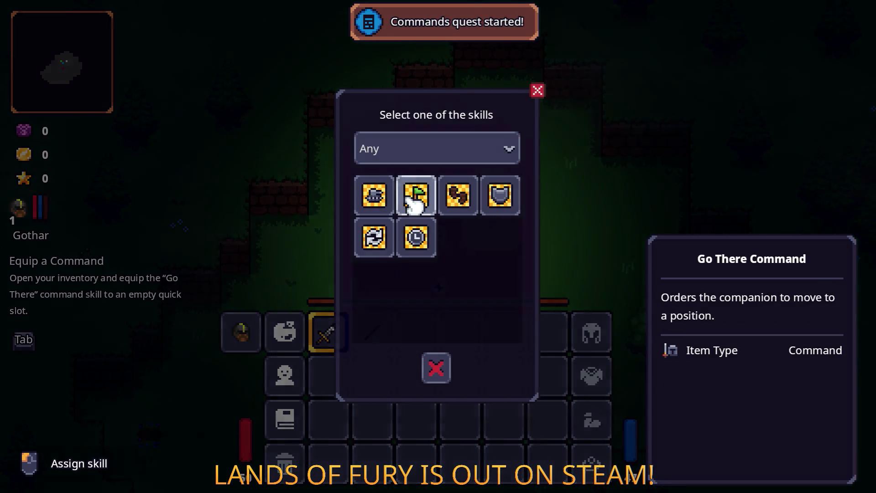
{"action": "left_click", "coordinate": [416, 196]}
{"action": "key", "text": "3"}
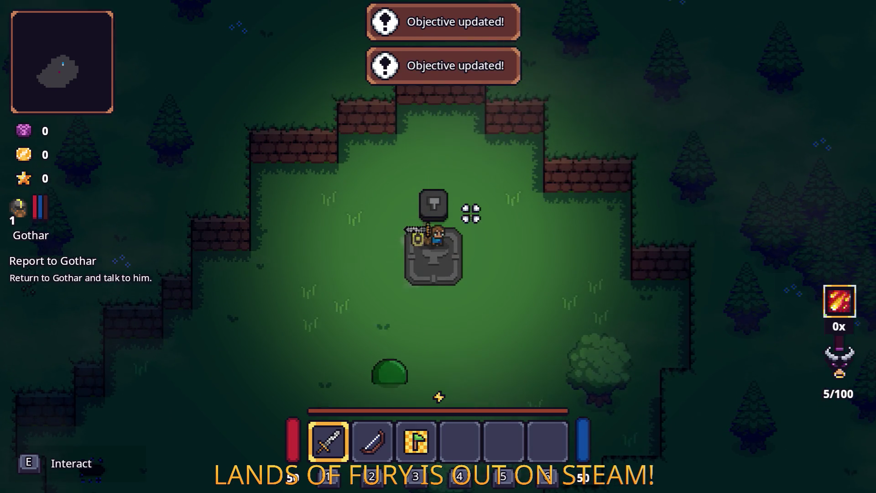
- Go through ALMA's explanation of cartridges at the anvil
{"action": "key", "text": "e"}
{"action": "key", "text": "e"}
{"action": "key", "text": "e"}
{"action": "key", "text": "e"}
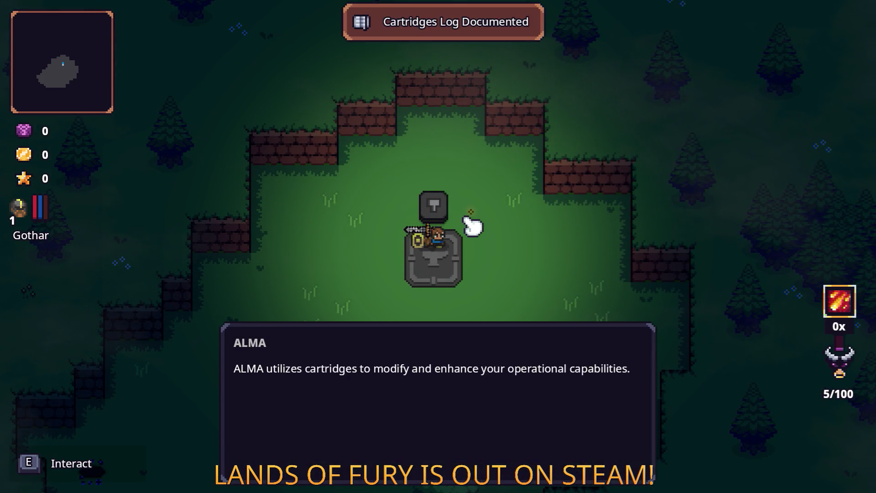
{"action": "key", "text": "e"}
{"action": "key", "text": "e"}
{"action": "key", "text": "e"}
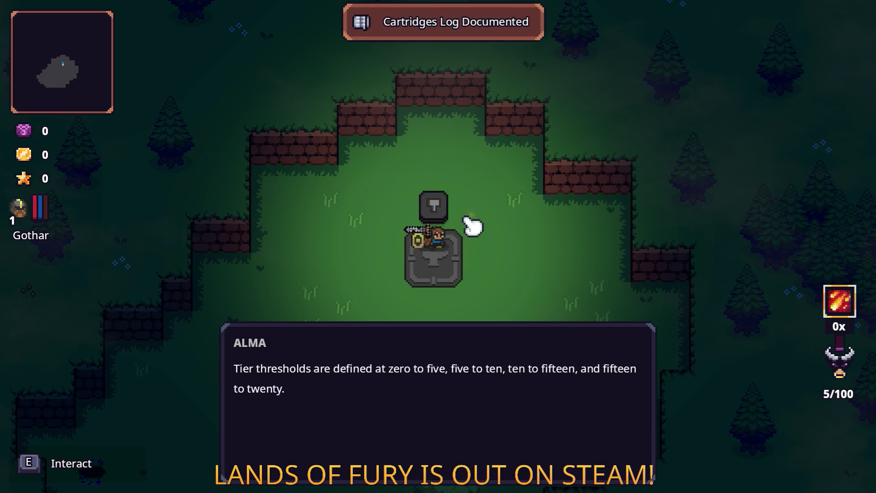
{"action": "key", "text": "e"}
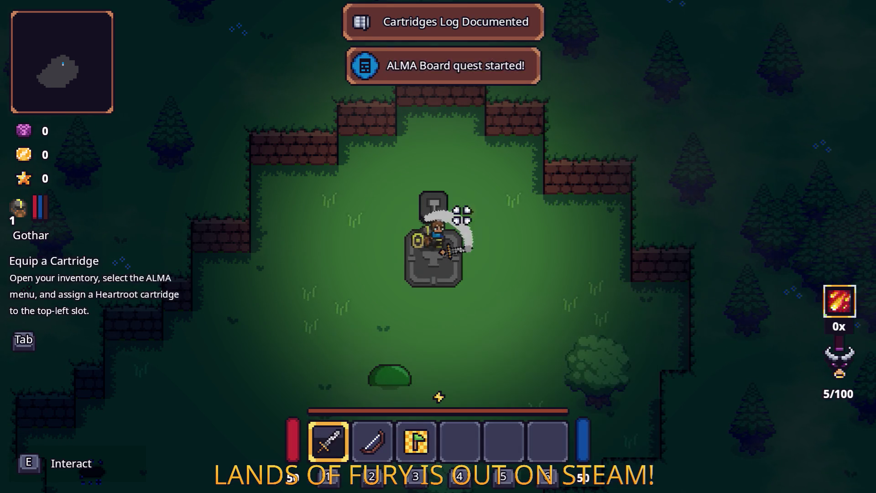
{"action": "key", "text": "Tab"}
{"action": "key", "text": "e"}
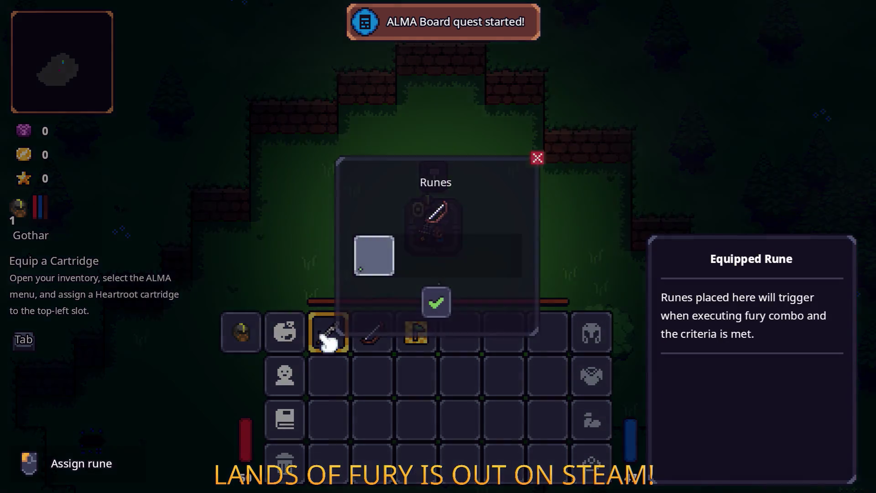
- Put the Heartroot cartridge into the top-left ALMA slot and confirm
{"action": "left_click", "coordinate": [429, 296]}
{"action": "left_click", "coordinate": [285, 328]}
{"action": "left_click", "coordinate": [352, 132]}
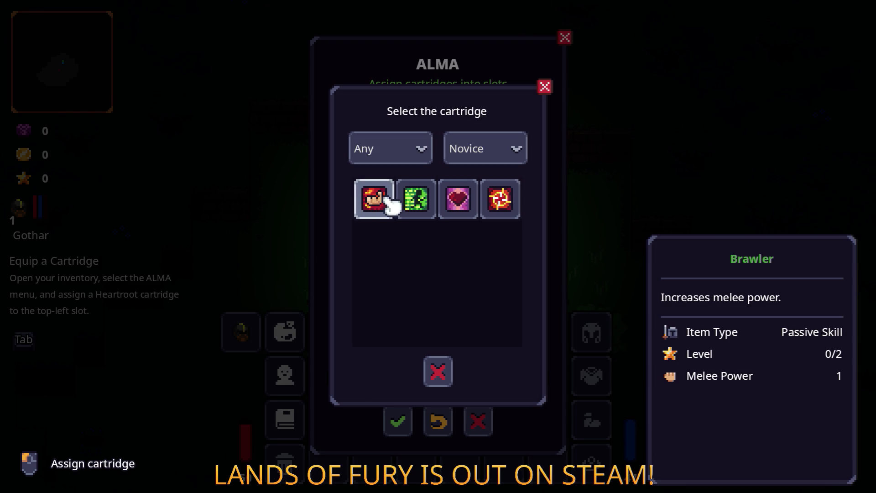
{"action": "left_click", "coordinate": [456, 199]}
{"action": "left_click", "coordinate": [398, 420]}
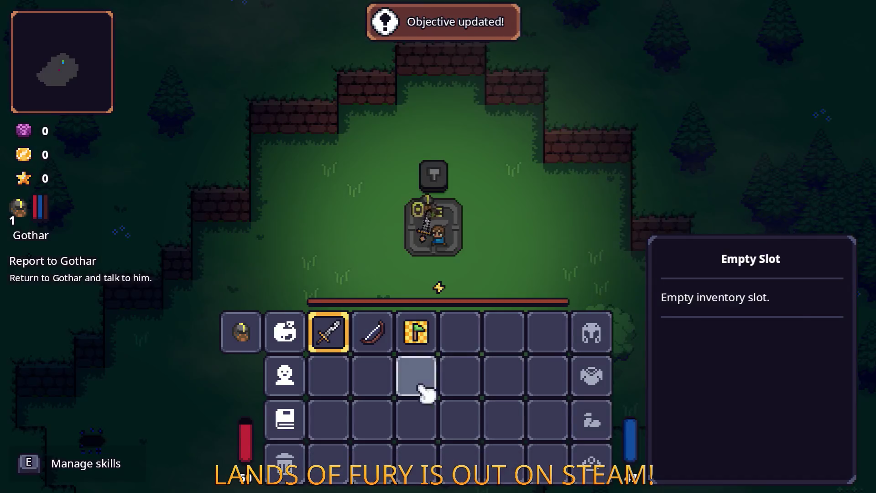
{"action": "key", "text": "Escape"}
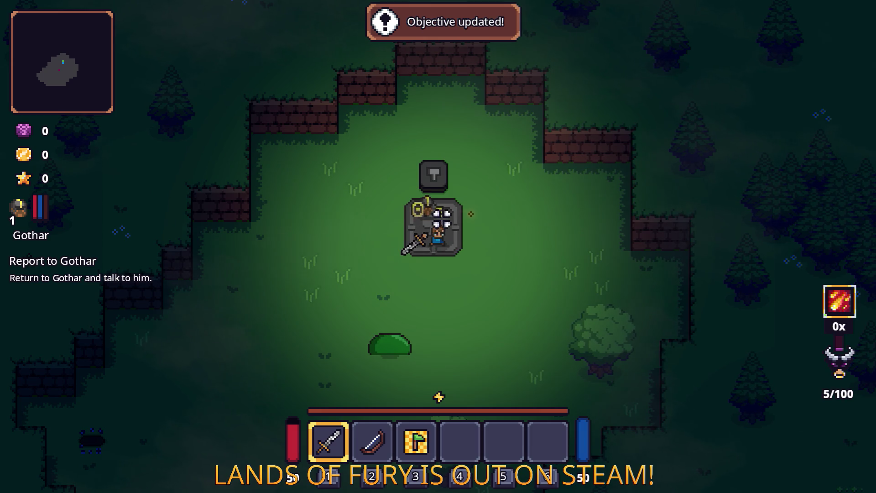
- Click through the ALMA and Gothar conversation until heading back to camp
{"action": "key", "text": "a"}
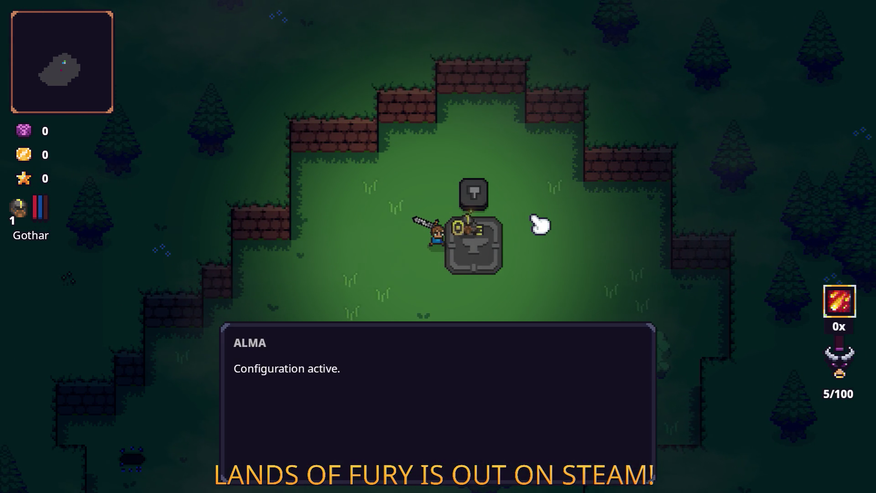
{"action": "left_click", "coordinate": [539, 224]}
{"action": "left_click", "coordinate": [540, 224]}
{"action": "left_click", "coordinate": [540, 223]}
{"action": "left_click", "coordinate": [536, 223]}
{"action": "left_click", "coordinate": [537, 224]}
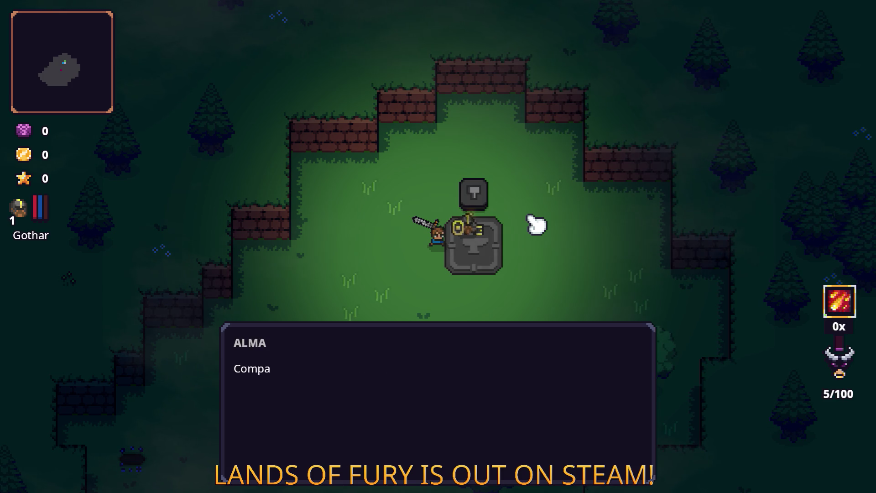
{"action": "left_click", "coordinate": [536, 224]}
{"action": "left_click", "coordinate": [537, 225]}
{"action": "left_click", "coordinate": [537, 226]}
{"action": "left_click", "coordinate": [537, 225]}
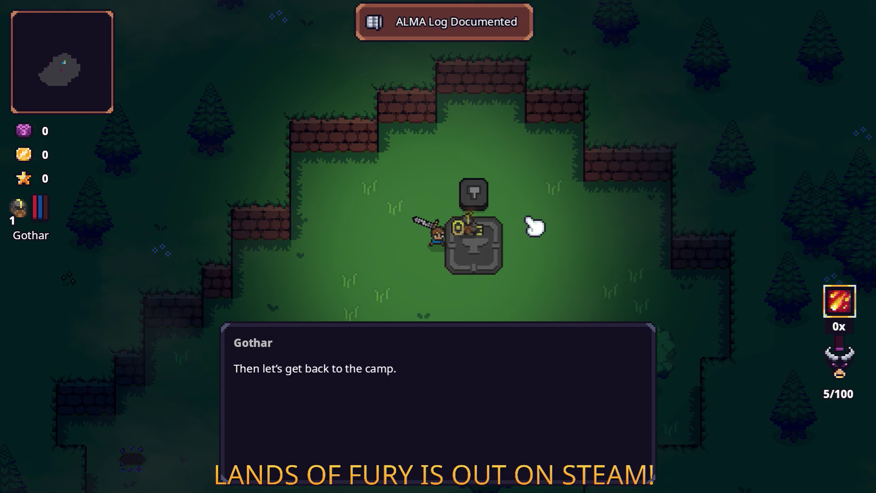
{"action": "left_click", "coordinate": [537, 225]}
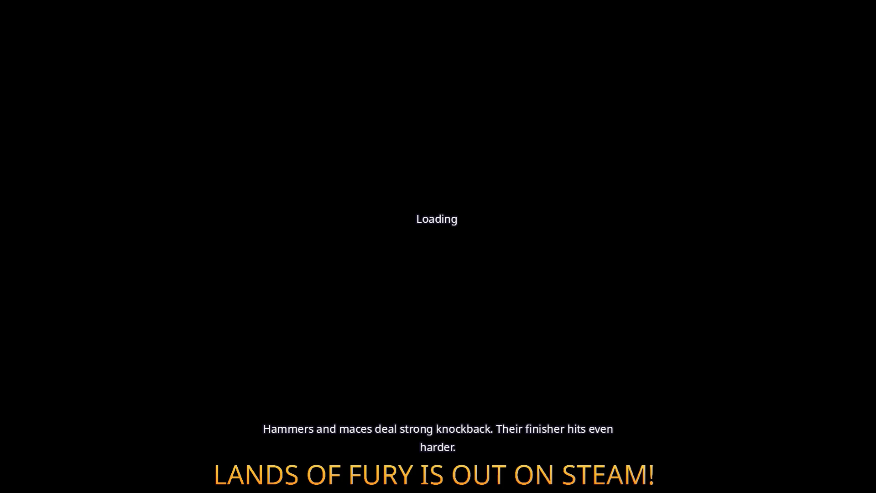
- Quit Lands of Fury to the desktop from The Glade and minimize Steam
{"action": "key", "text": "w"}
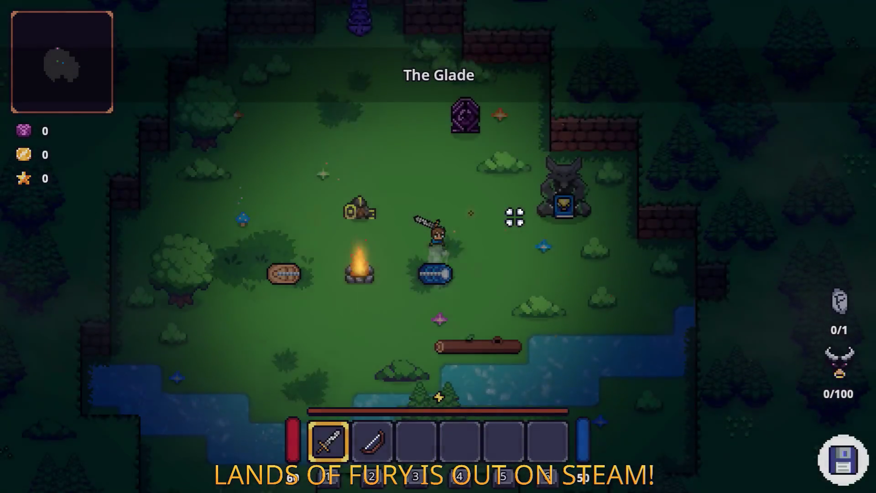
{"action": "key", "text": "Escape"}
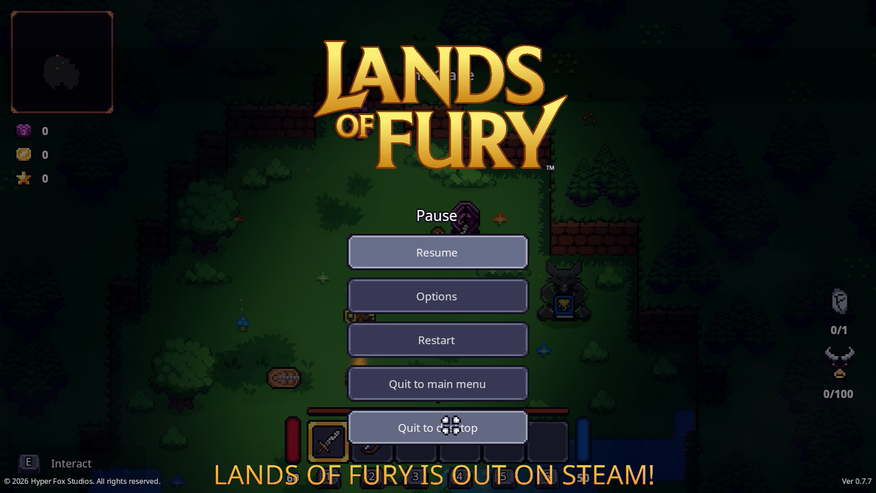
{"action": "left_click", "coordinate": [451, 425]}
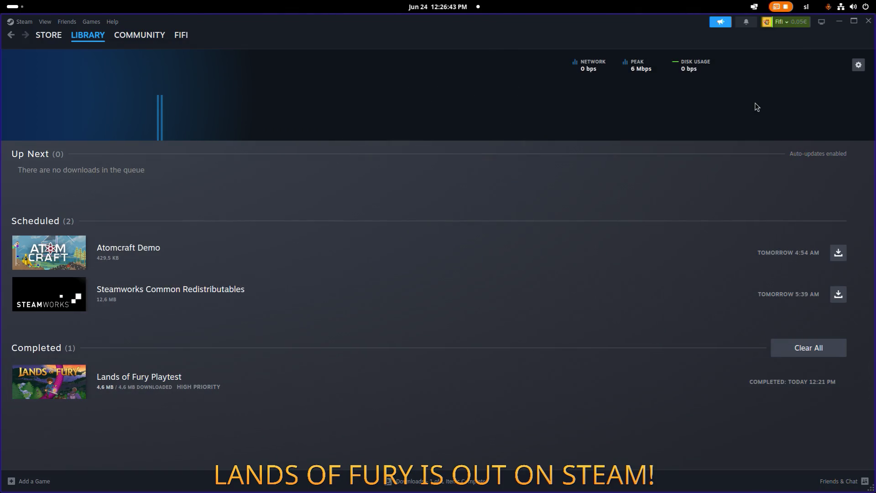
{"action": "left_click", "coordinate": [839, 21]}
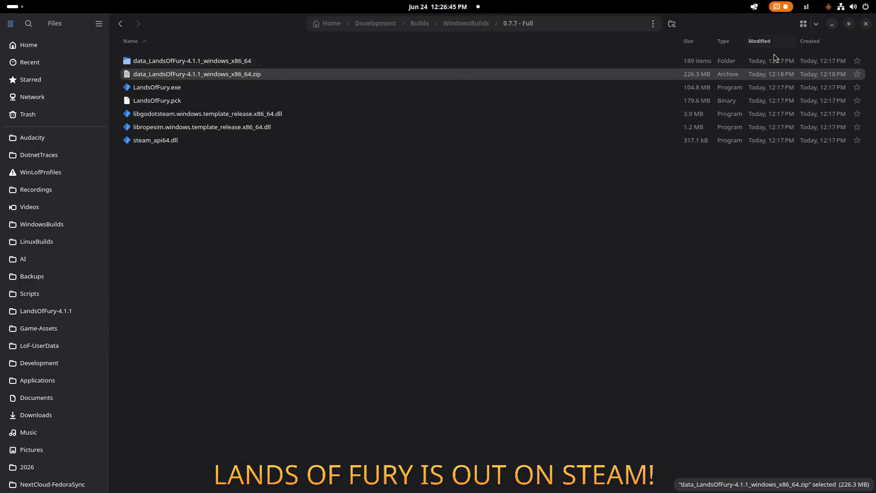
{"action": "left_click", "coordinate": [550, 250]}
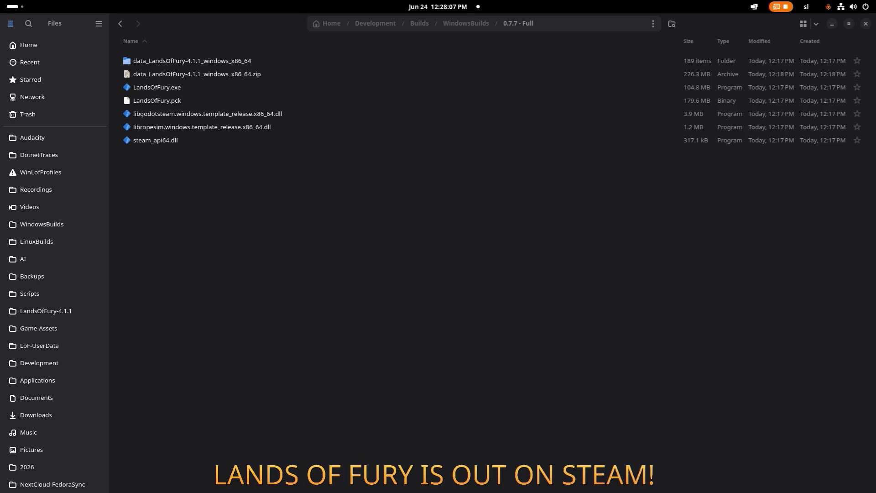
{"action": "key", "text": "alt+Left"}
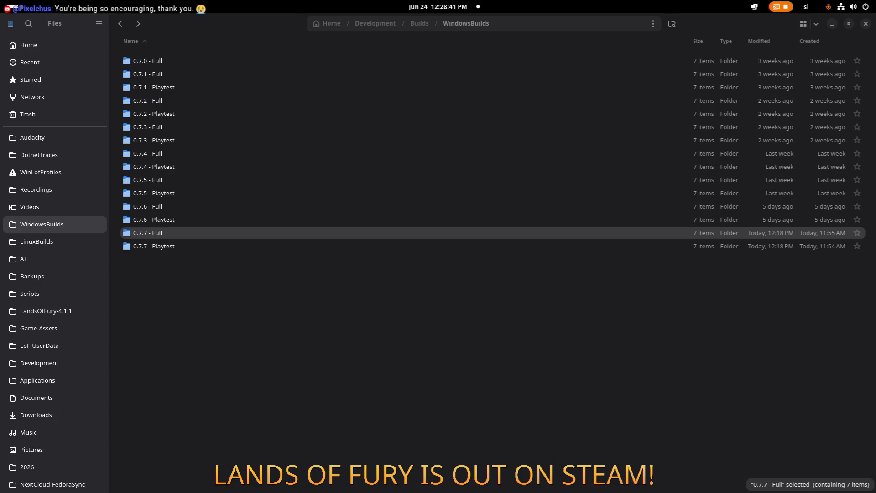
- Switch to Visual Studio Code, where the terminal shows the feature/sqlite branch pushed
{"action": "key", "text": "alt+Tab"}
{"action": "key", "text": "alt+Tab"}
{"action": "key", "text": "alt+Tab"}
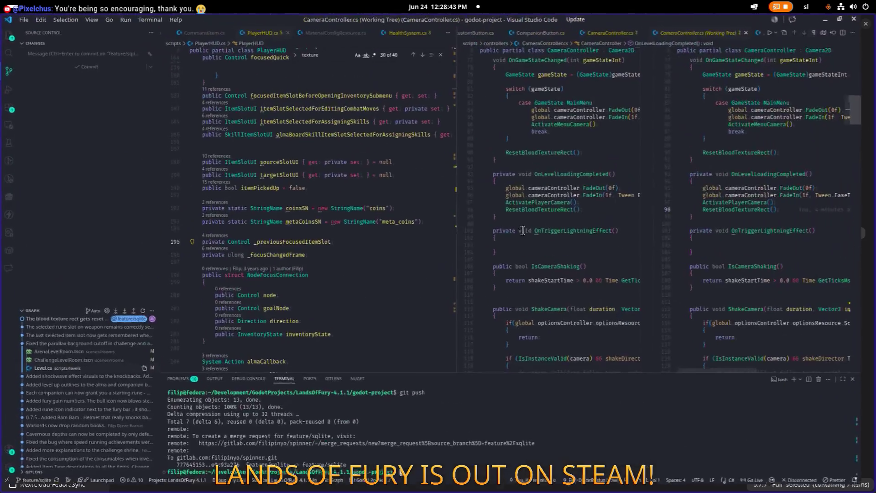
{"action": "mouse_move", "coordinate": [62, 418]}
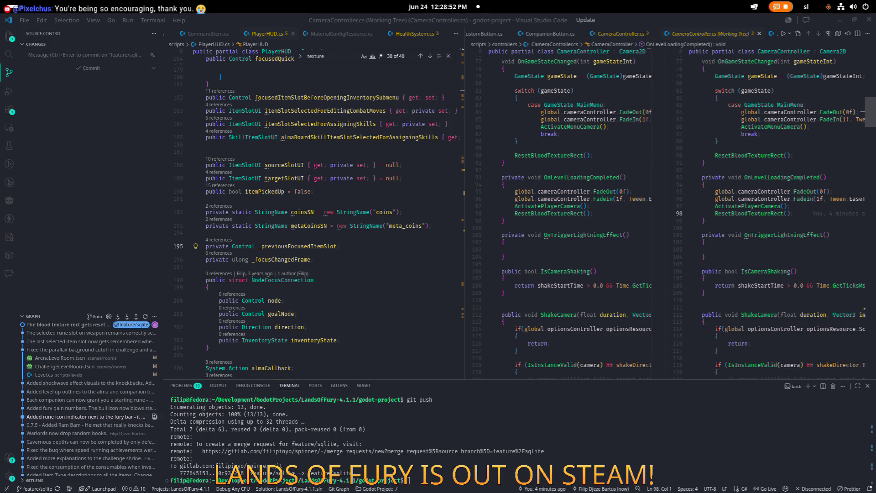
{"action": "mouse_move", "coordinate": [76, 402]}
{"action": "scroll", "coordinate": [77, 402], "scroll_direction": "down", "scroll_amount": 1}
{"action": "scroll", "coordinate": [76, 402], "scroll_direction": "up", "scroll_amount": 1}
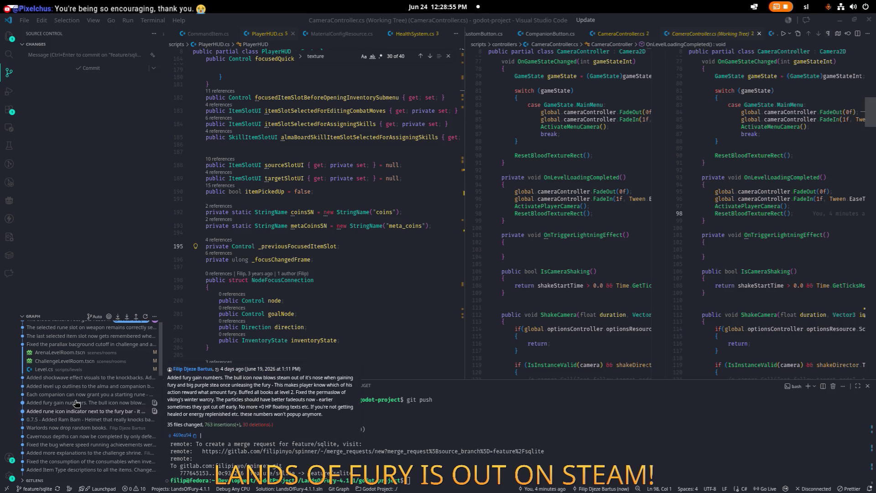
{"action": "scroll", "coordinate": [77, 402], "scroll_direction": "down", "scroll_amount": 1}
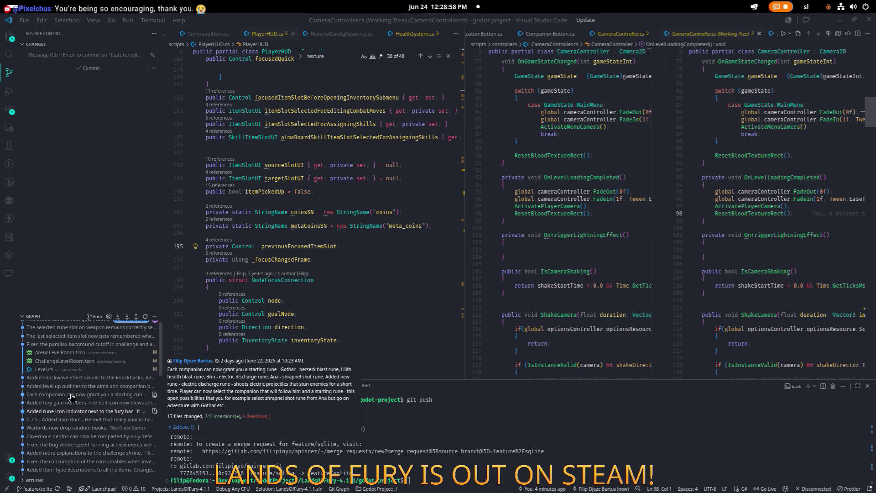
{"action": "right_click", "coordinate": [71, 397]}
{"action": "key", "text": "Escape"}
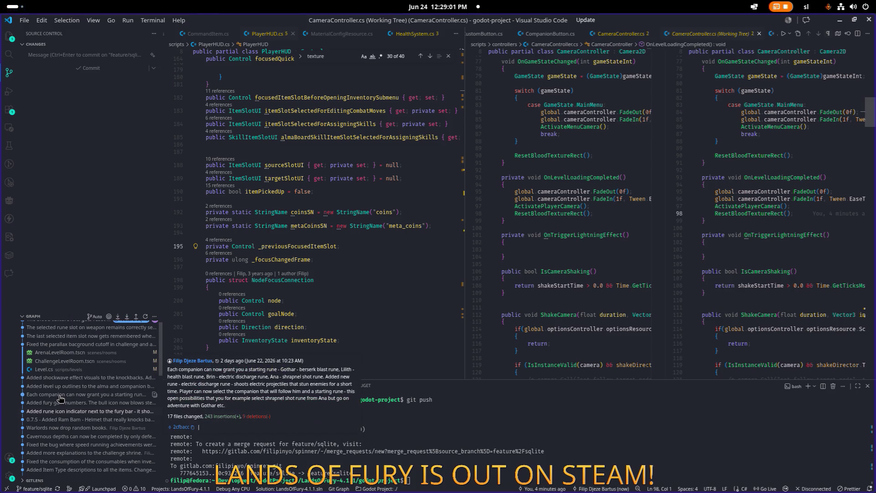
{"action": "right_click", "coordinate": [59, 395]}
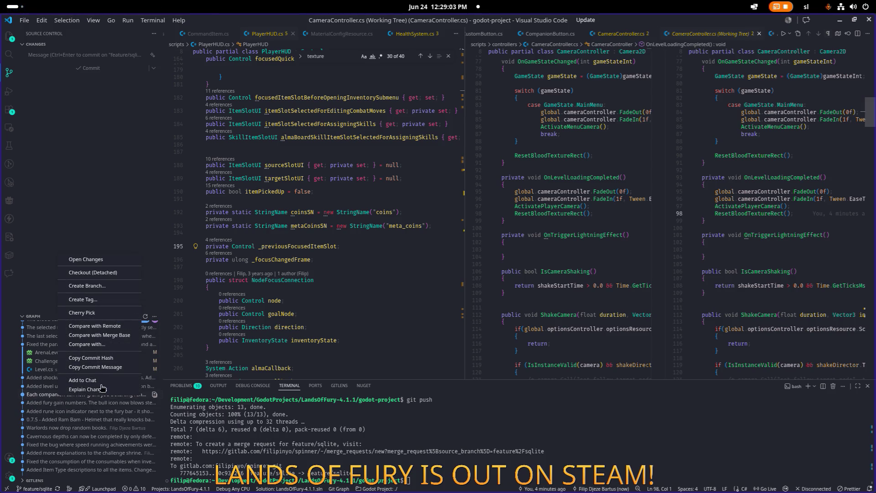
{"action": "left_click", "coordinate": [118, 368]}
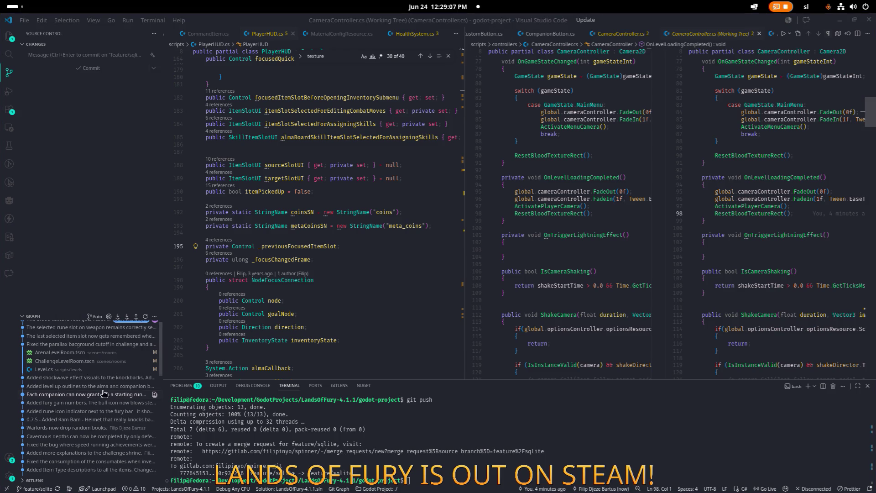
{"action": "right_click", "coordinate": [86, 390]}
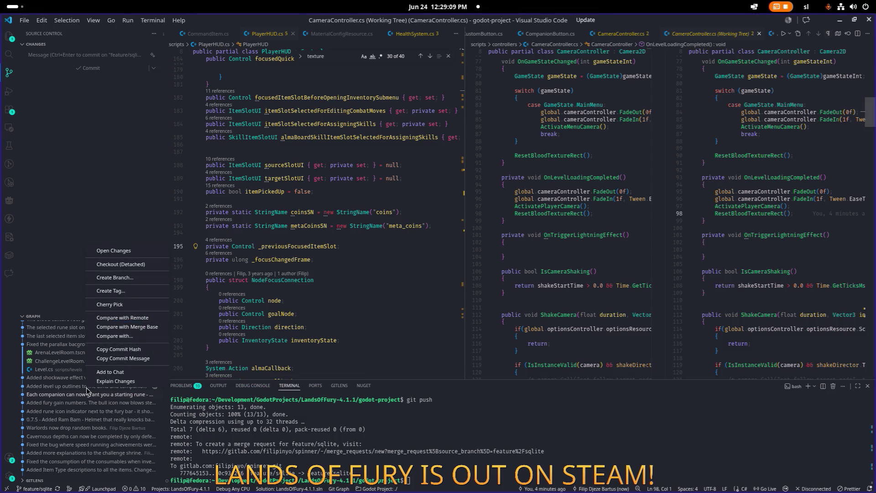
{"action": "left_click", "coordinate": [122, 359]}
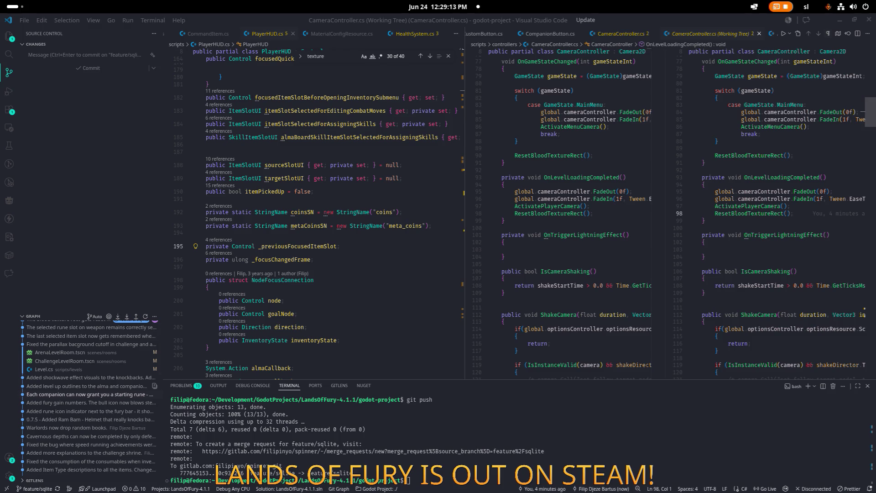
{"action": "mouse_move", "coordinate": [77, 381]}
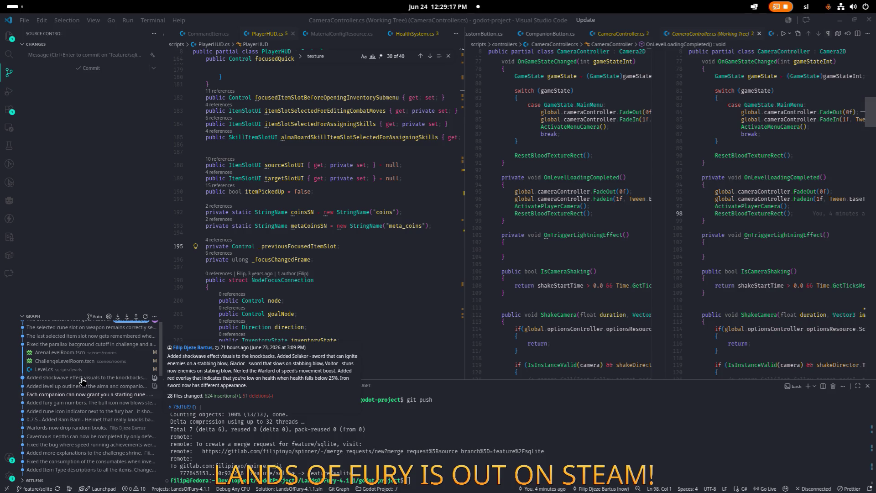
{"action": "right_click", "coordinate": [83, 383]}
{"action": "left_click", "coordinate": [124, 351]}
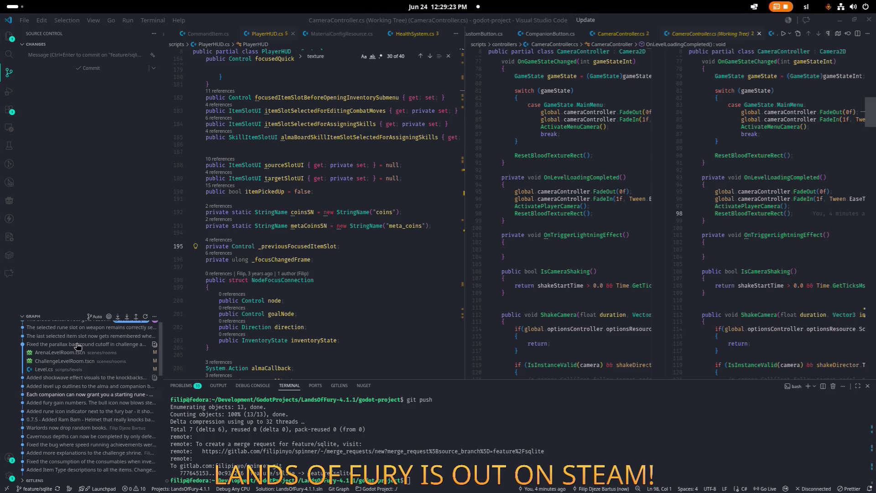
{"action": "right_click", "coordinate": [76, 348]}
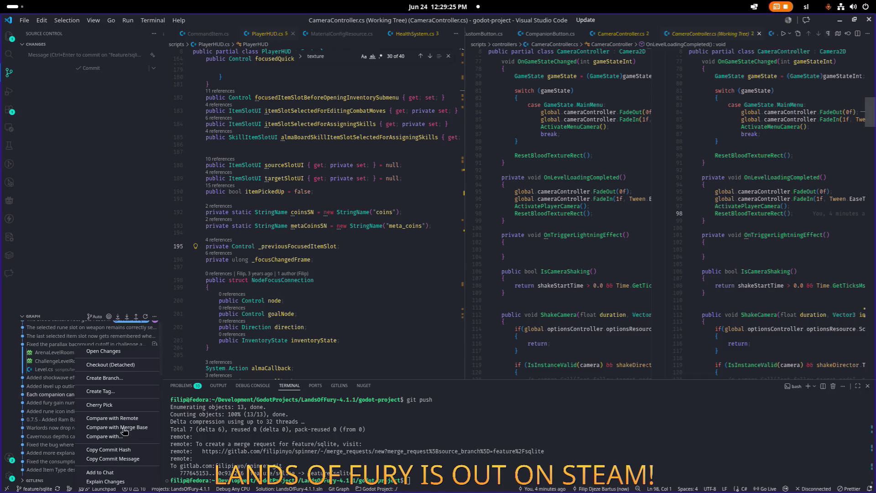
{"action": "key", "text": "Escape"}
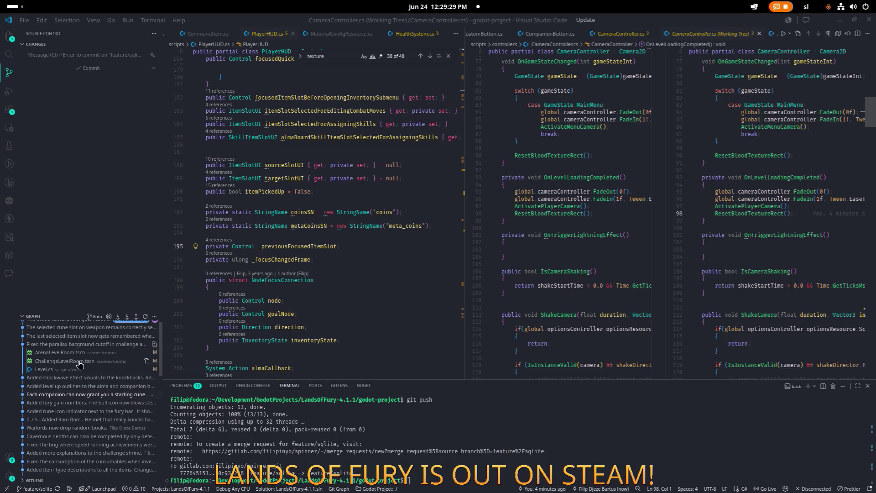
{"action": "mouse_move", "coordinate": [85, 349]}
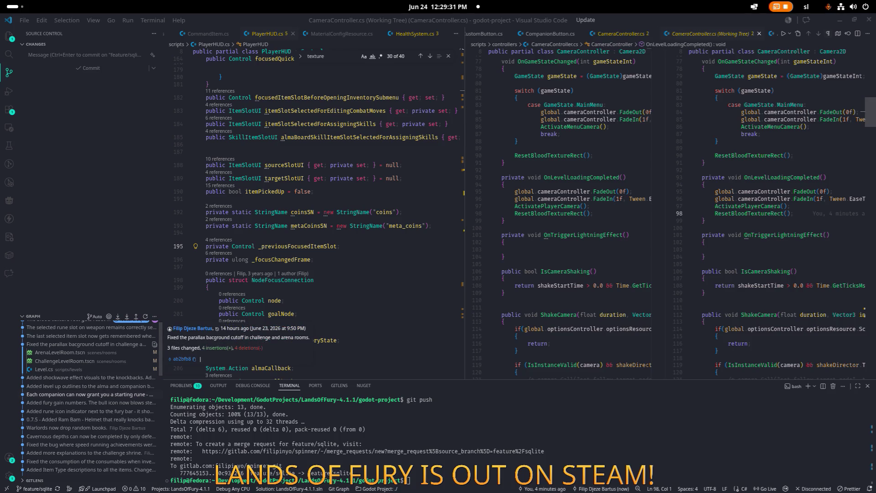
{"action": "right_click", "coordinate": [90, 339]}
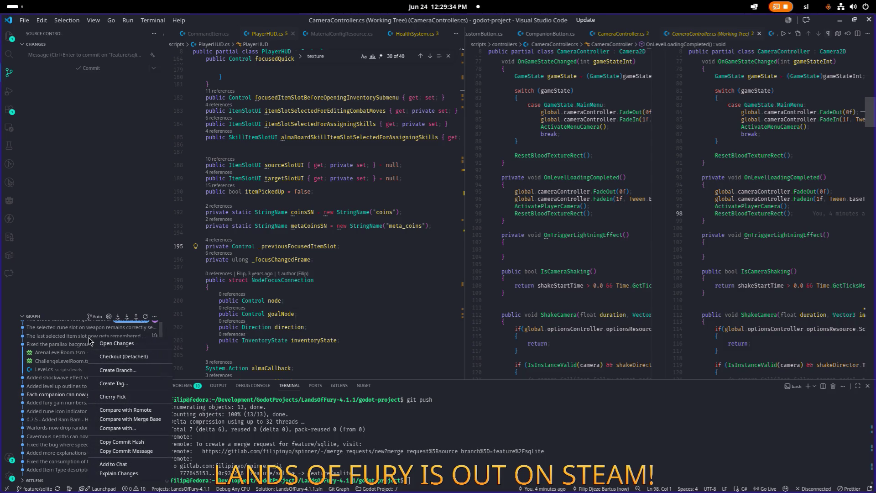
{"action": "left_click", "coordinate": [135, 453]}
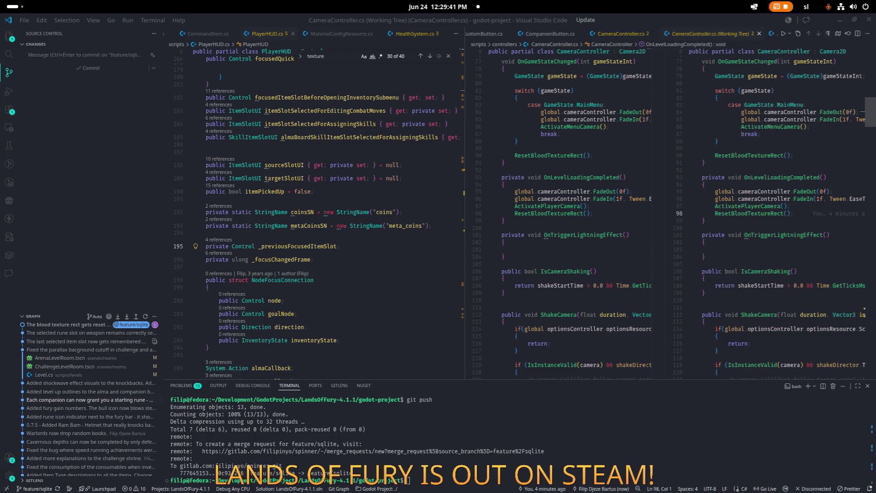
{"action": "right_click", "coordinate": [85, 336]}
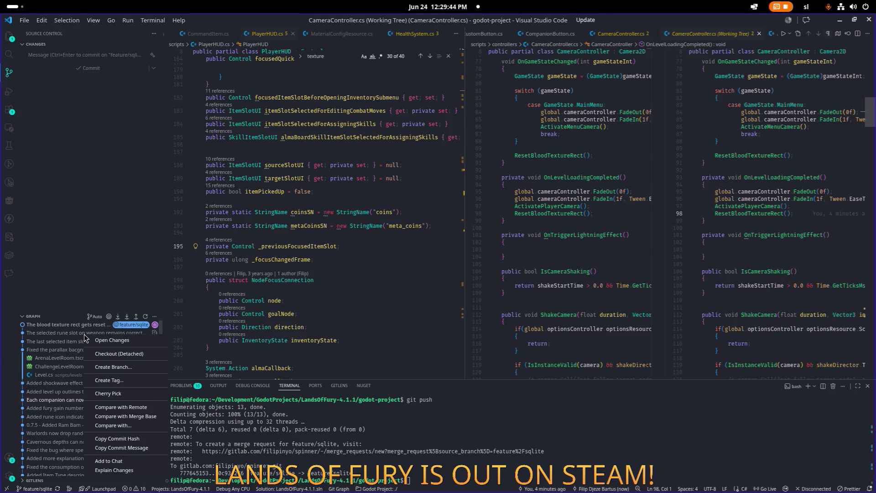
{"action": "left_click", "coordinate": [135, 448]}
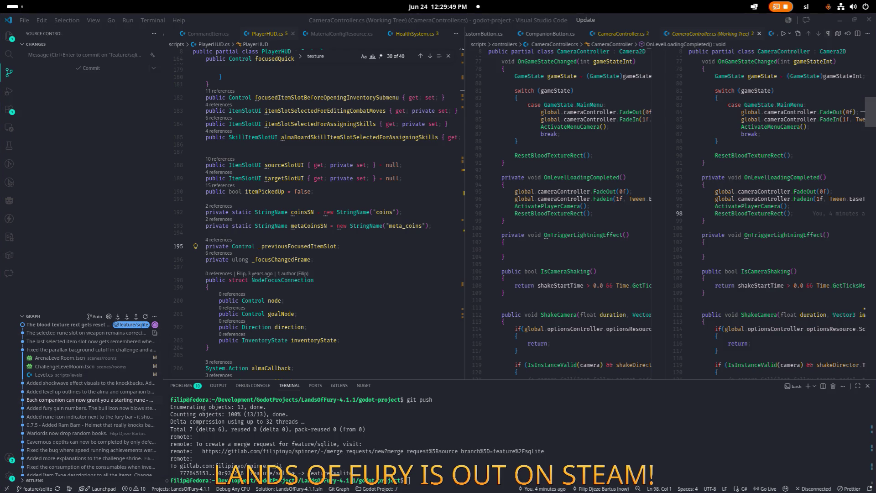
{"action": "right_click", "coordinate": [88, 334]}
{"action": "key", "text": "Escape"}
{"action": "key", "text": "alt+Tab"}
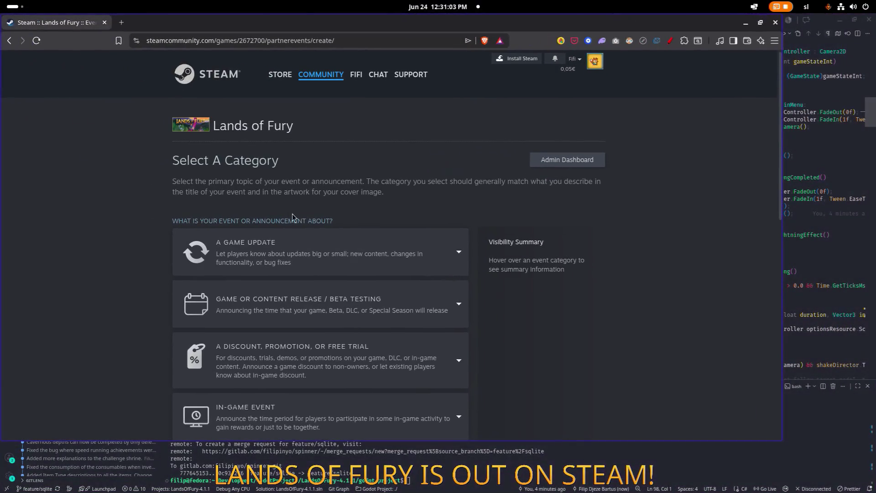
- Start a Regular Update event under A Game Update and focus its empty Event Title field
{"action": "left_click", "coordinate": [304, 259]}
{"action": "left_click", "coordinate": [313, 330]}
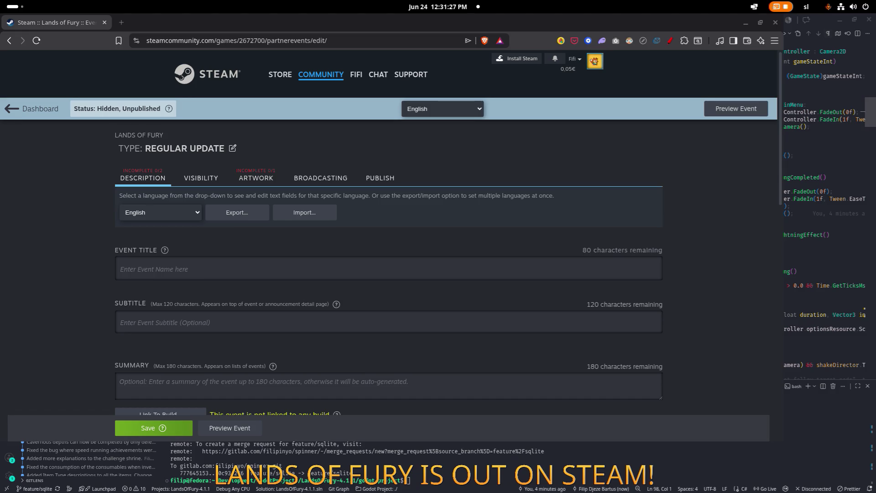
{"action": "left_click", "coordinate": [211, 269]}
{"action": "key", "text": "alt+Tab"}
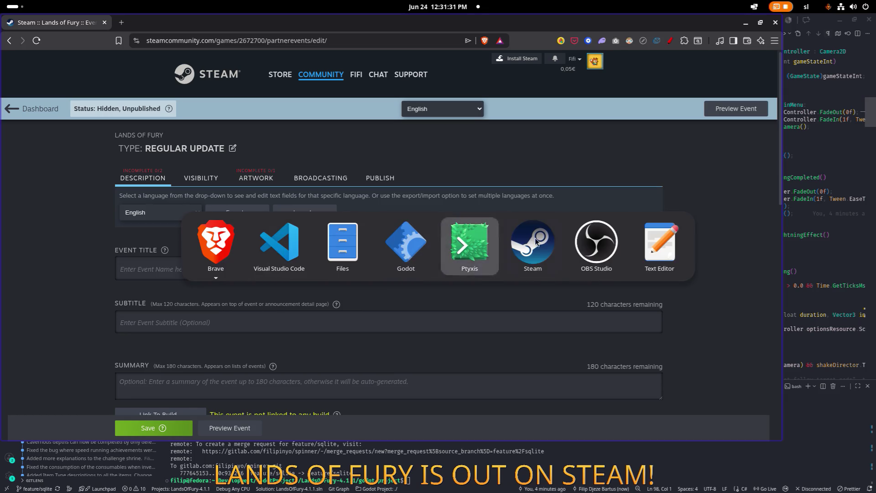
{"action": "key", "text": "Escape"}
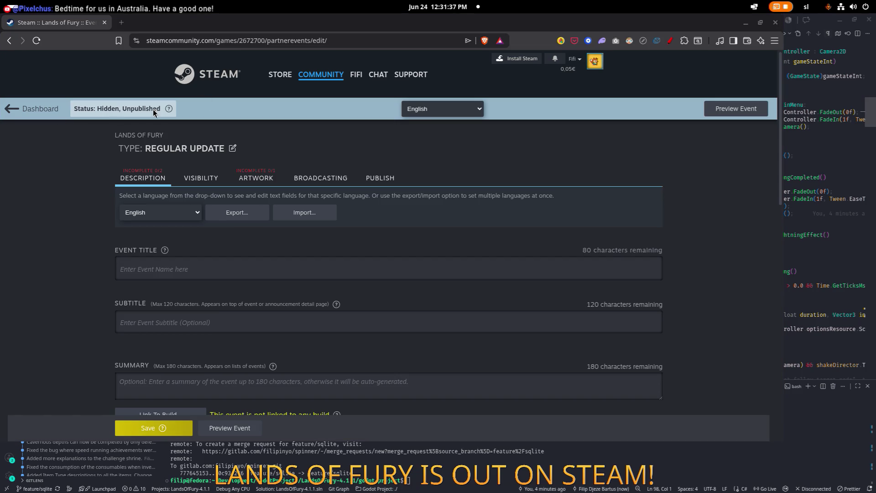
{"action": "left_click_drag", "start_coordinate": [601, 23], "coordinate": [602, 63]}
- Paste the Update 0.7.7 patch notes into the Event Description
{"action": "double_click", "coordinate": [601, 63]}
{"action": "scroll", "coordinate": [473, 244], "scroll_direction": "down", "scroll_amount": 8}
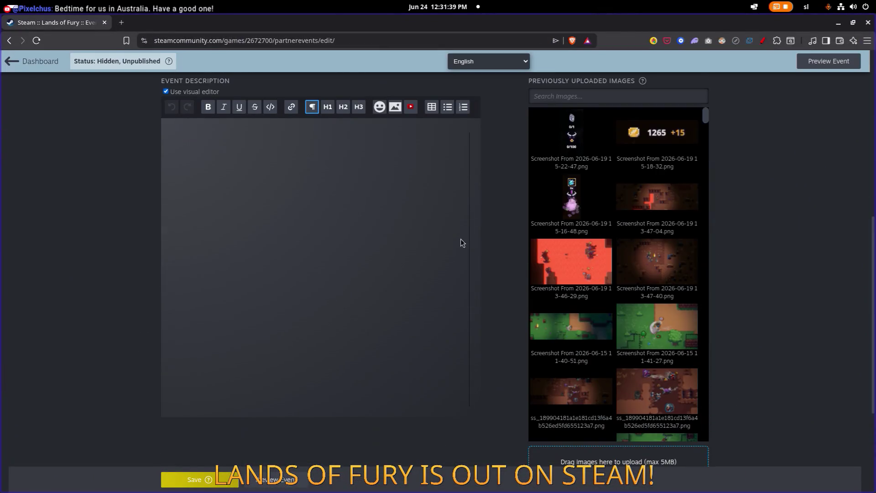
{"action": "key", "text": "ctrl+v"}
{"action": "scroll", "coordinate": [329, 215], "scroll_direction": "up", "scroll_amount": 10}
{"action": "scroll", "coordinate": [333, 241], "scroll_direction": "down", "scroll_amount": 3}
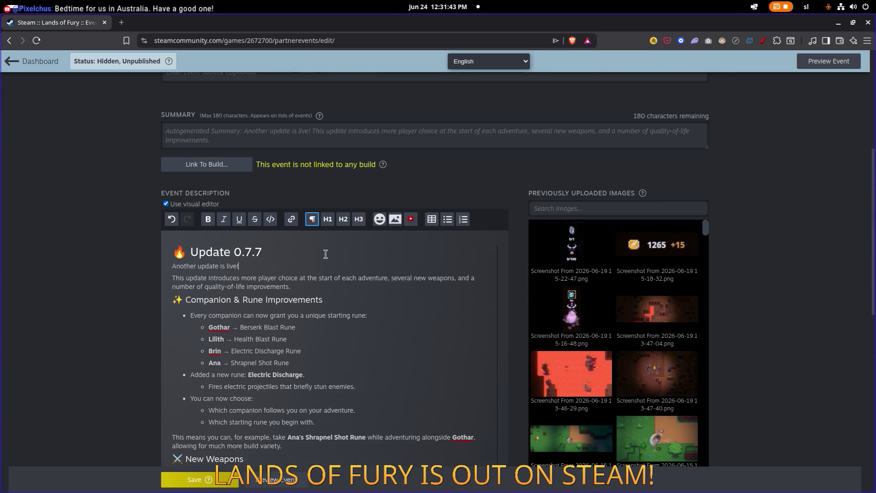
- Add a blank line after the opening sentence and select the Update 0.7.7 heading
{"action": "key", "text": "Return"}
{"action": "key", "text": "Up"}
{"action": "key", "text": "Up"}
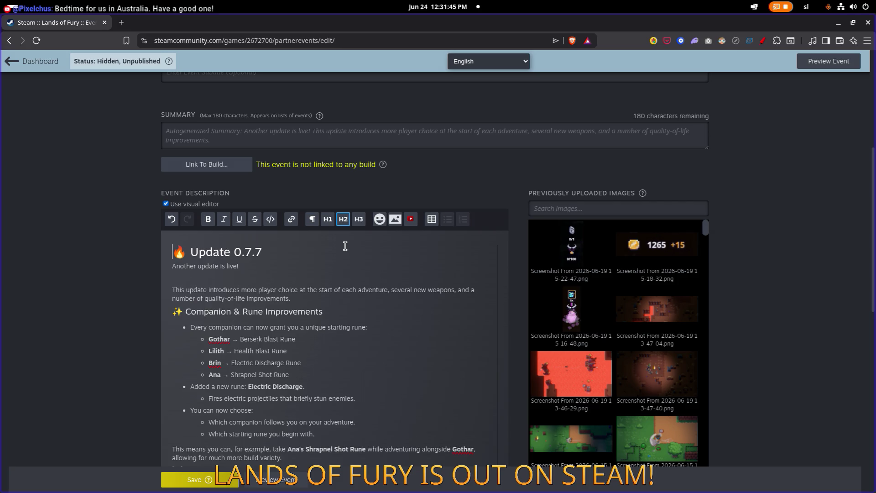
{"action": "key", "text": "shift+Home"}
{"action": "key", "text": "End"}
{"action": "key", "text": "ctrl+shift+Left"}
{"action": "key", "text": "ctrl+shift+Left"}
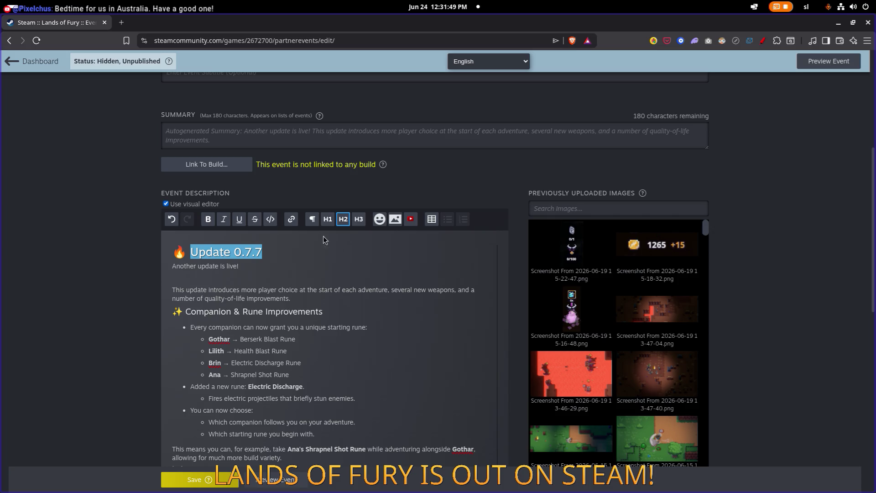
- In a new tab, reach the Lands of Fury store page, open its update history, then return to the event tab
{"action": "left_click", "coordinate": [125, 22]}
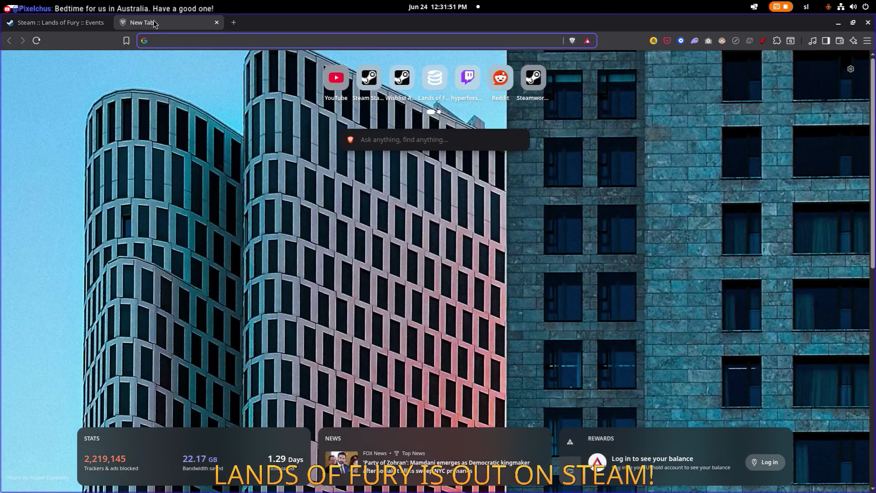
{"action": "type", "text": "lands of fury"}
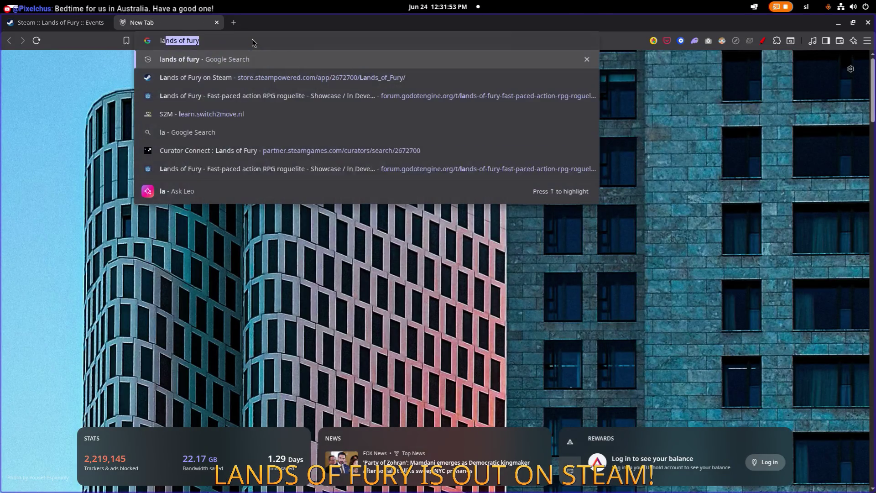
{"action": "key", "text": "Down"}
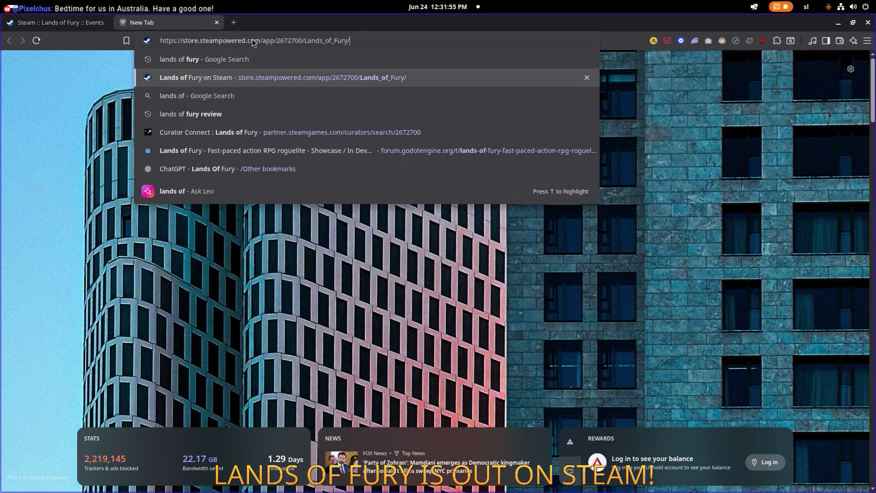
{"action": "key", "text": "Return"}
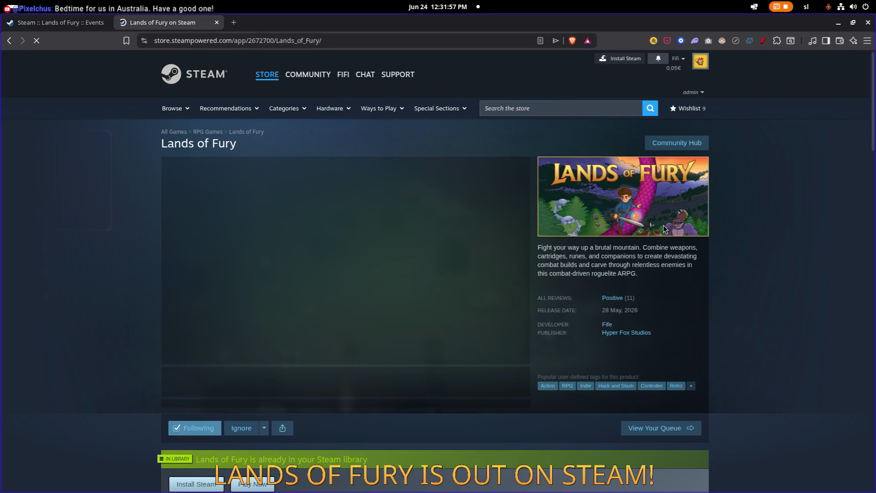
{"action": "scroll", "coordinate": [707, 240], "scroll_direction": "down", "scroll_amount": 10}
{"action": "scroll", "coordinate": [709, 251], "scroll_direction": "down", "scroll_amount": 7}
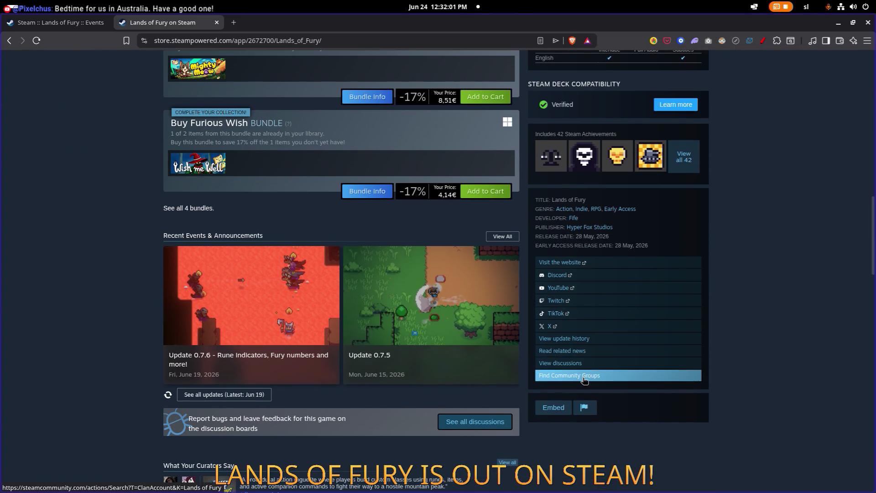
{"action": "left_click", "coordinate": [592, 342]}
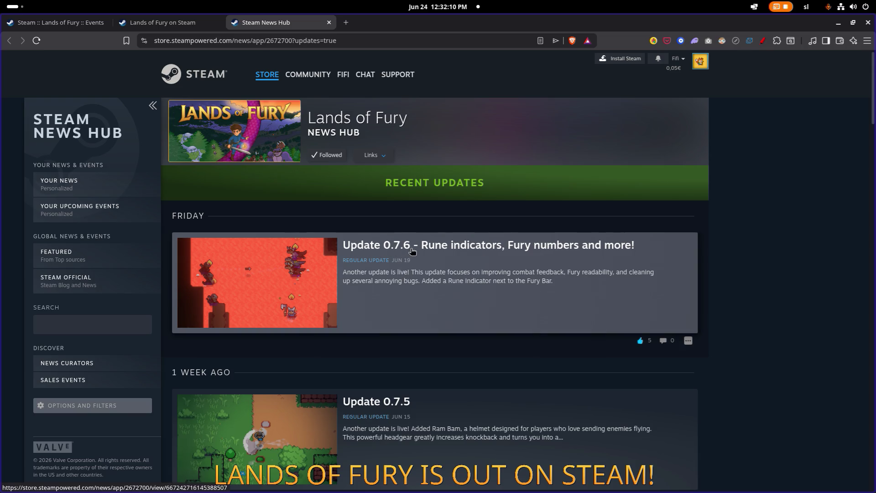
{"action": "left_click", "coordinate": [60, 22]}
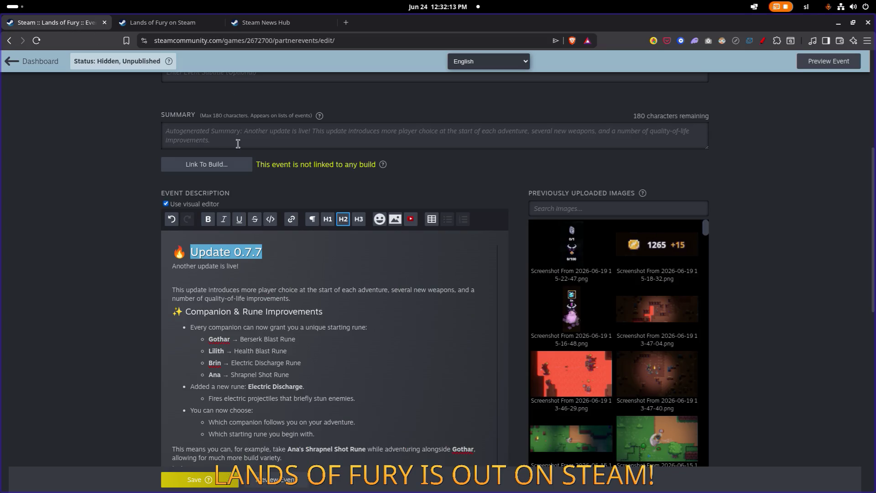
- Title the event 'Update 0.7.7 -' by pasting the copied heading and adding a dash
{"action": "scroll", "coordinate": [234, 133], "scroll_direction": "up", "scroll_amount": 4}
{"action": "scroll", "coordinate": [252, 273], "scroll_direction": "down", "scroll_amount": 4}
{"action": "left_click_drag", "start_coordinate": [274, 267], "coordinate": [190, 267]}
{"action": "key", "text": "ctrl+c"}
{"action": "scroll", "coordinate": [262, 155], "scroll_direction": "up", "scroll_amount": 4}
{"action": "scroll", "coordinate": [261, 155], "scroll_direction": "up", "scroll_amount": 1}
{"action": "left_click", "coordinate": [249, 238]}
{"action": "key", "text": "ctrl+v"}
{"action": "type", "text": "-"}
{"action": "scroll", "coordinate": [299, 239], "scroll_direction": "down", "scroll_amount": 3}
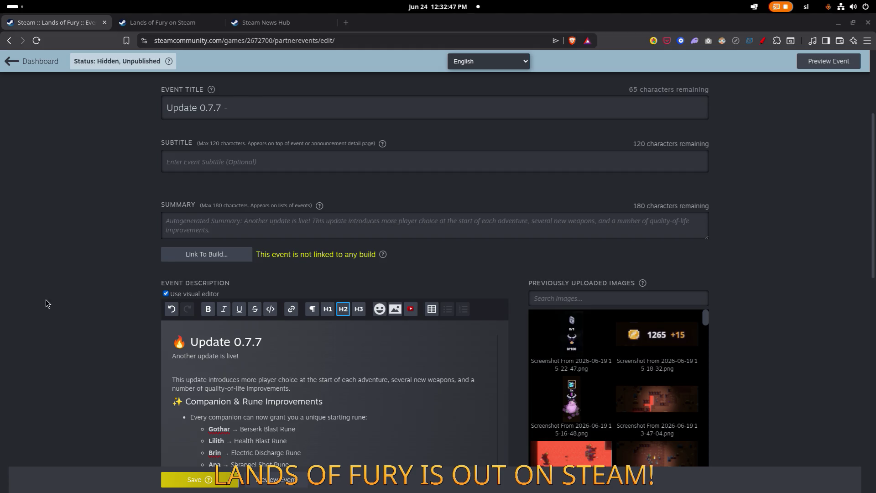
{"action": "scroll", "coordinate": [177, 289], "scroll_direction": "down", "scroll_amount": 1}
- Delete the Update 0.7.7 heading line from the description
{"action": "scroll", "coordinate": [276, 315], "scroll_direction": "up", "scroll_amount": 2}
{"action": "left_click", "coordinate": [282, 350]}
{"action": "triple_click", "coordinate": [283, 349]}
{"action": "key", "text": "BackSpace"}
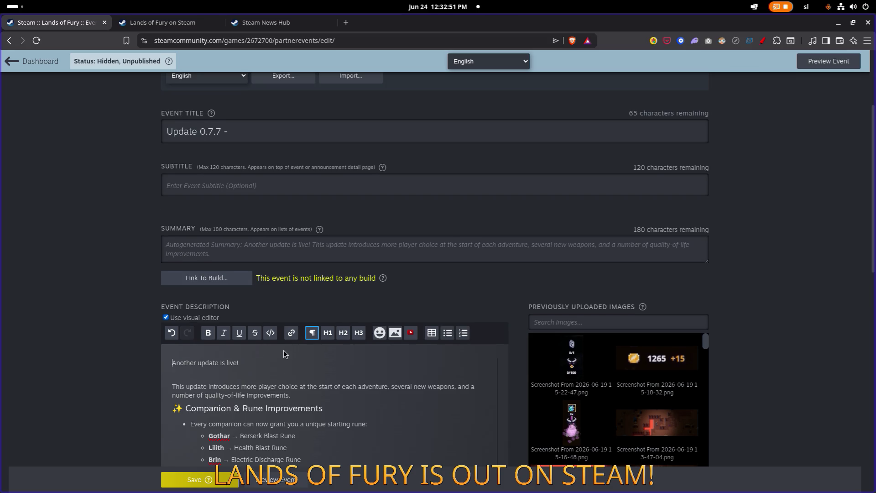
- Add blank lines after the intro paragraph and before the New Weapons section
{"action": "scroll", "coordinate": [282, 349], "scroll_direction": "down", "scroll_amount": 2}
{"action": "left_click", "coordinate": [328, 283]}
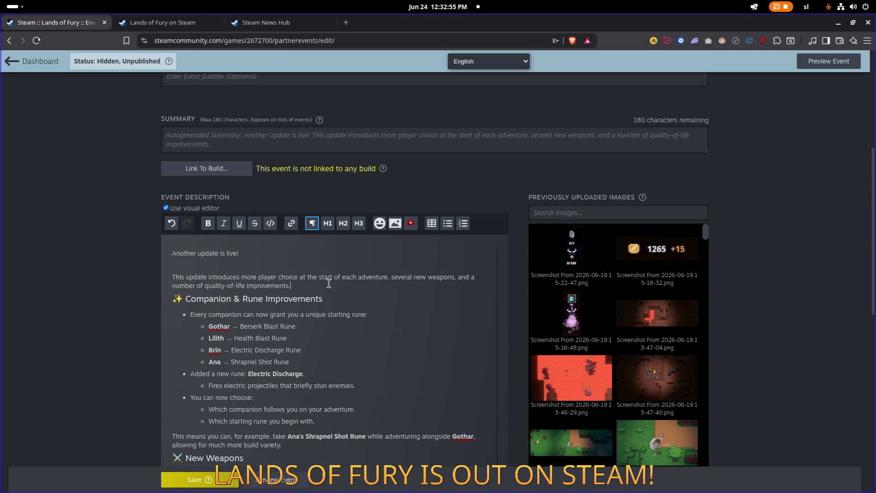
{"action": "key", "text": "Return"}
{"action": "key", "text": "Up"}
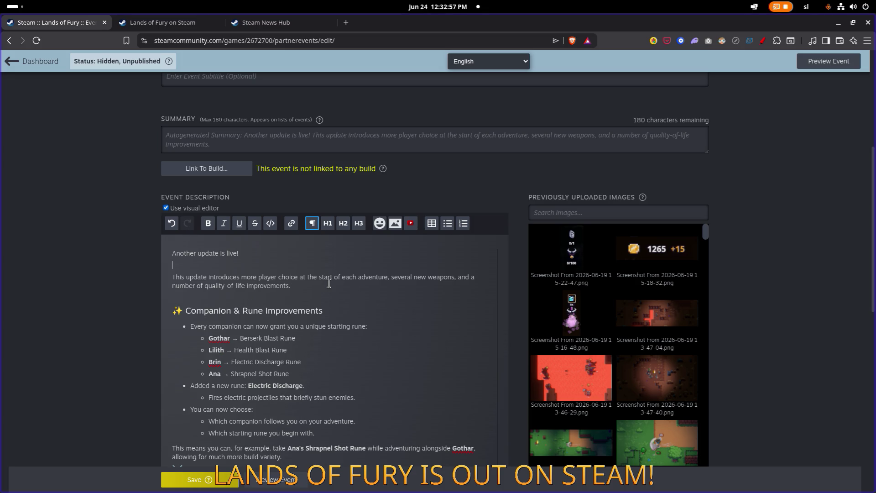
{"action": "scroll", "coordinate": [328, 283], "scroll_direction": "down", "scroll_amount": 2}
{"action": "left_click", "coordinate": [389, 245]}
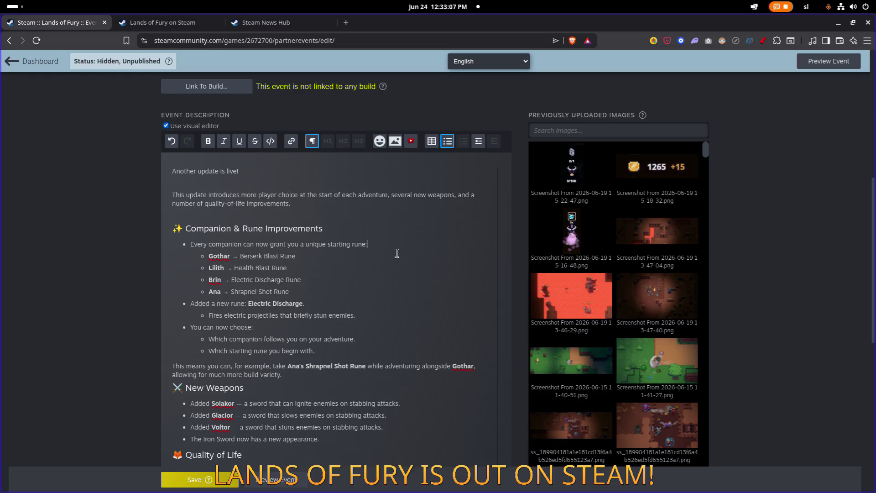
{"action": "key", "text": "Down"}
{"action": "key", "text": "Down"}
{"action": "key", "text": "Left"}
{"action": "key", "text": "Left"}
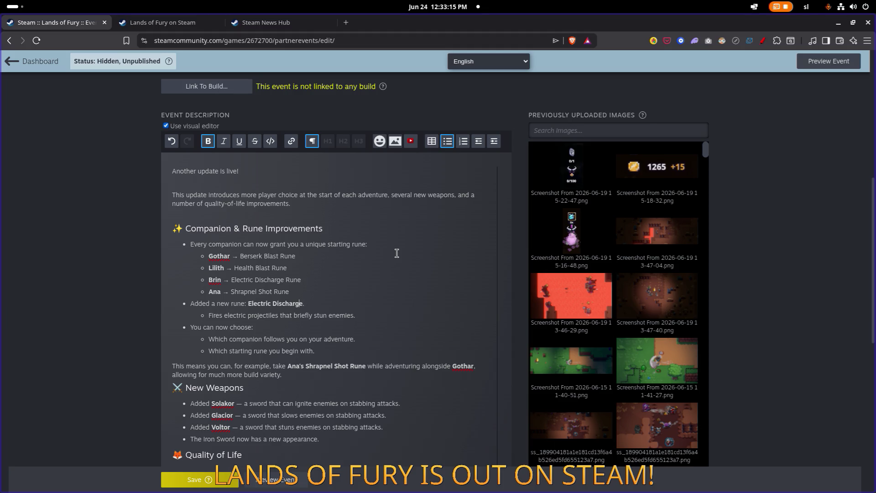
{"action": "key", "text": "Down"}
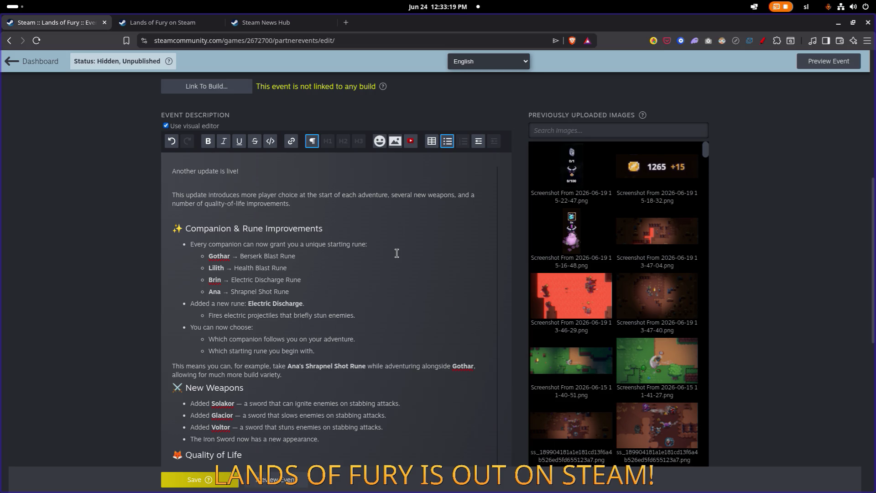
{"action": "key", "text": "Down"}
{"action": "key", "text": "Down"}
{"action": "key", "text": "Down"}
{"action": "key", "text": "Down"}
{"action": "key", "text": "Down"}
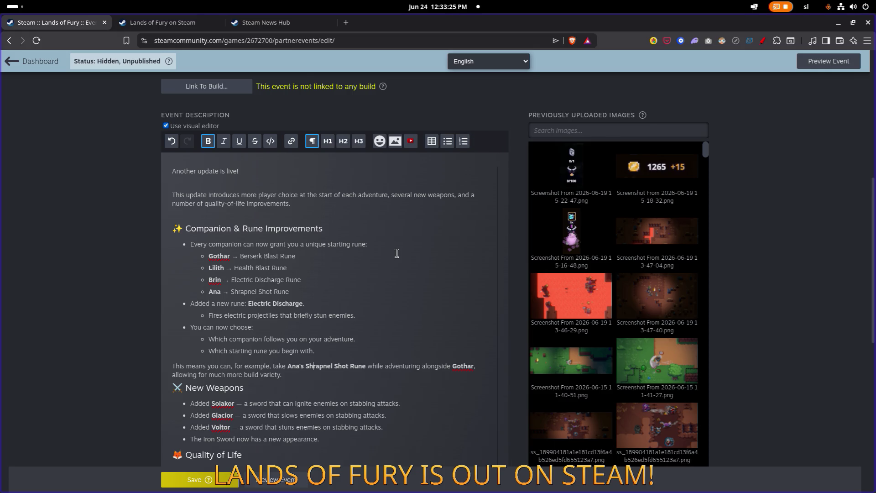
{"action": "key", "text": "Return"}
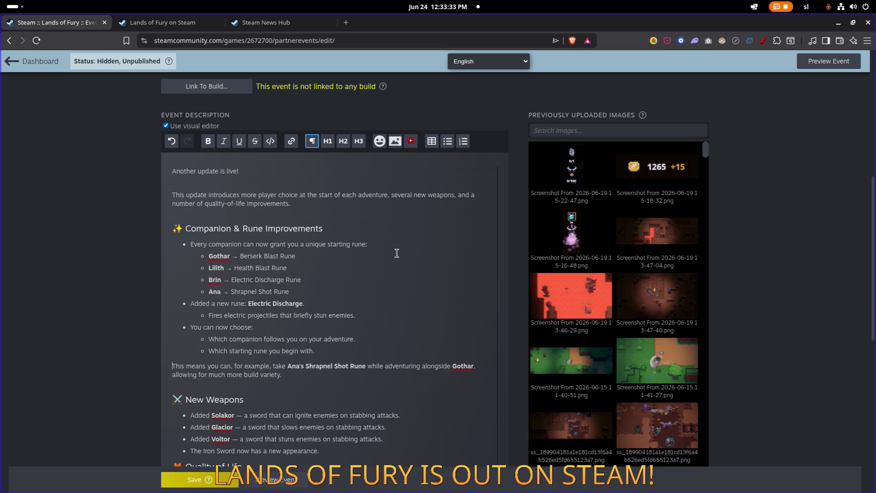
- Add a blank line before Quality of Life and append '(reworked)' to the Voltor line
{"action": "scroll", "coordinate": [396, 253], "scroll_direction": "down", "scroll_amount": 5}
{"action": "key", "text": "Down"}
{"action": "key", "text": "Down"}
{"action": "key", "text": "Down"}
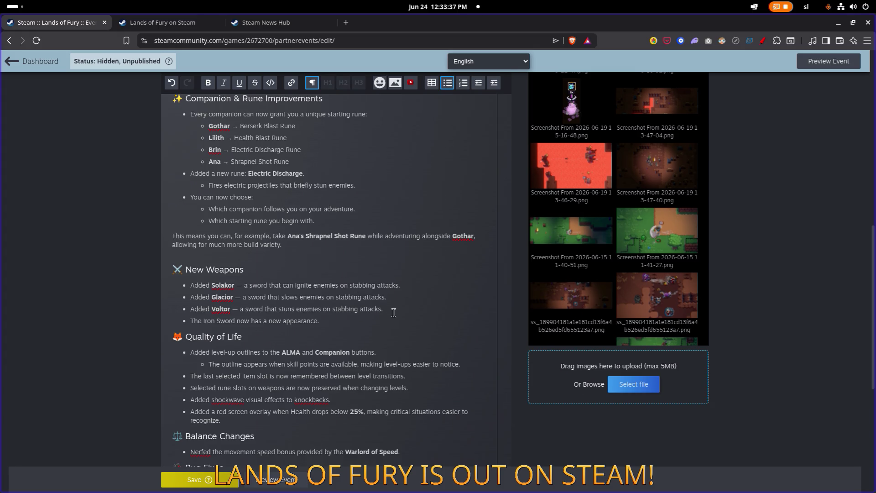
{"action": "key", "text": "Return"}
{"action": "key", "text": "Return"}
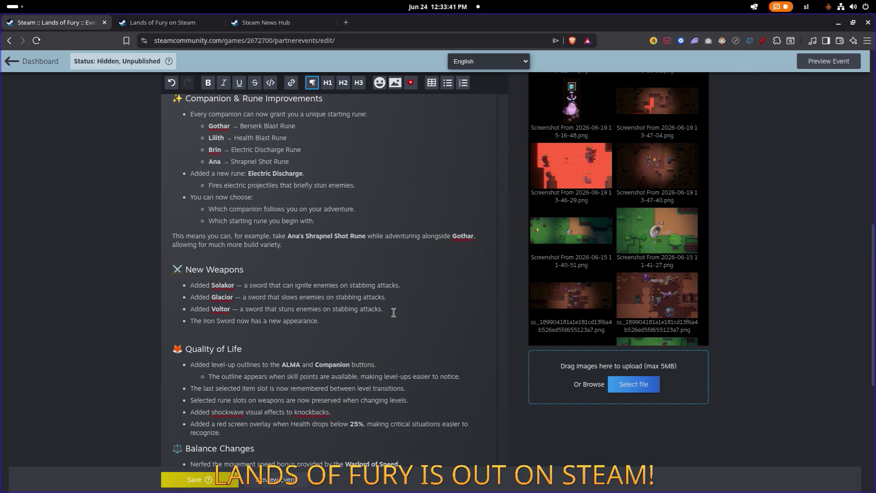
{"action": "key", "text": "Up"}
{"action": "key", "text": "Up"}
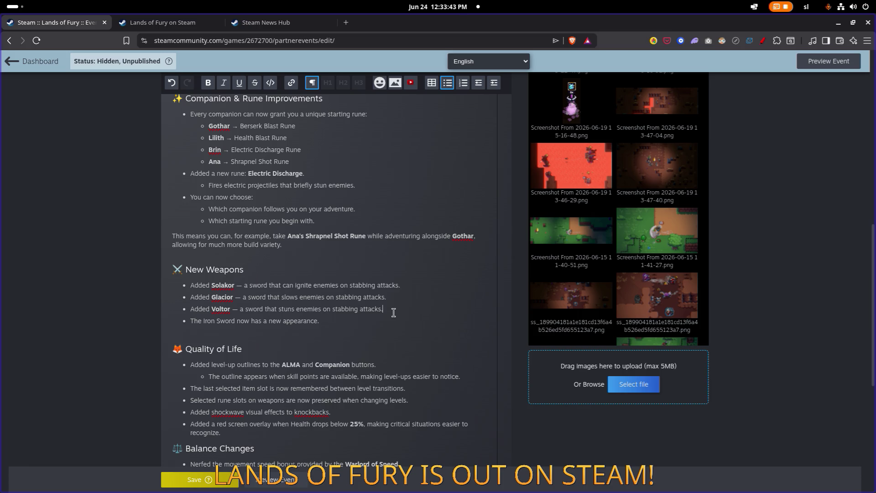
{"action": "type", "text": "("}
{"action": "type", "text": "reworked"}
{"action": "type", "text": ")"}
- Make 'shockwave visual effects' bold in the Quality of Life list
{"action": "scroll", "coordinate": [393, 313], "scroll_direction": "down", "scroll_amount": 3}
{"action": "left_click", "coordinate": [360, 328]}
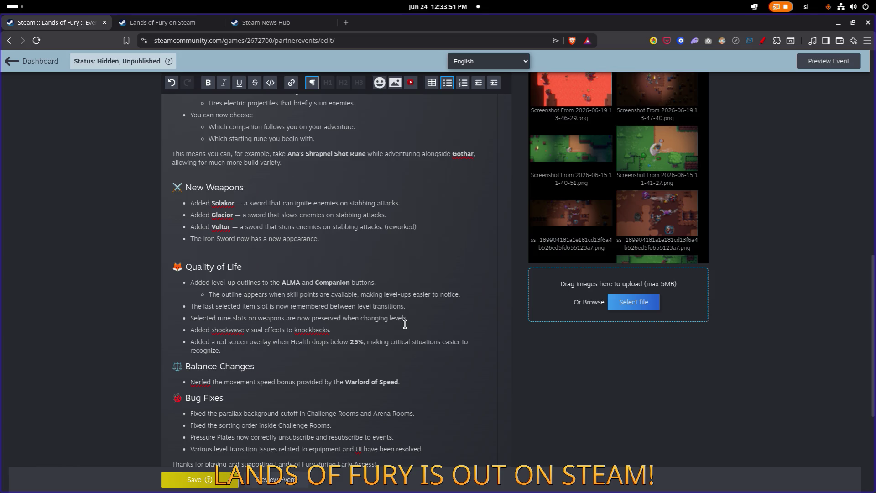
{"action": "key", "text": "Down"}
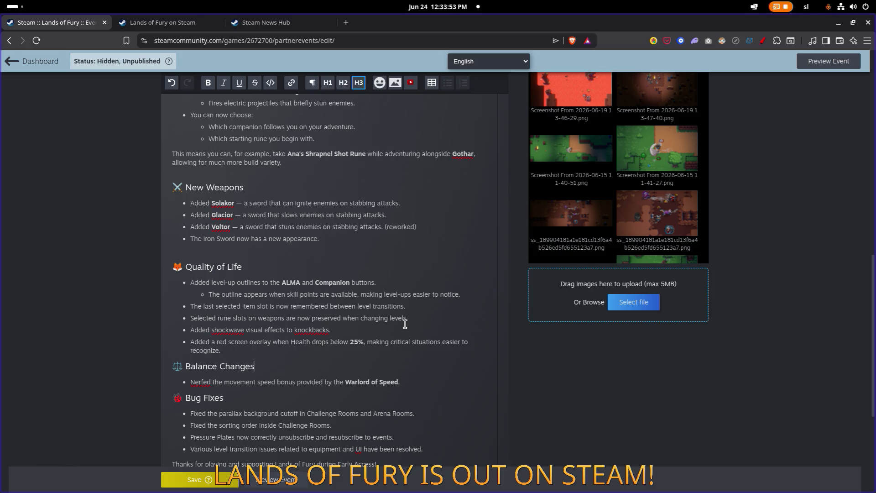
{"action": "key", "text": "ctrl+z"}
{"action": "key", "text": "ctrl+z"}
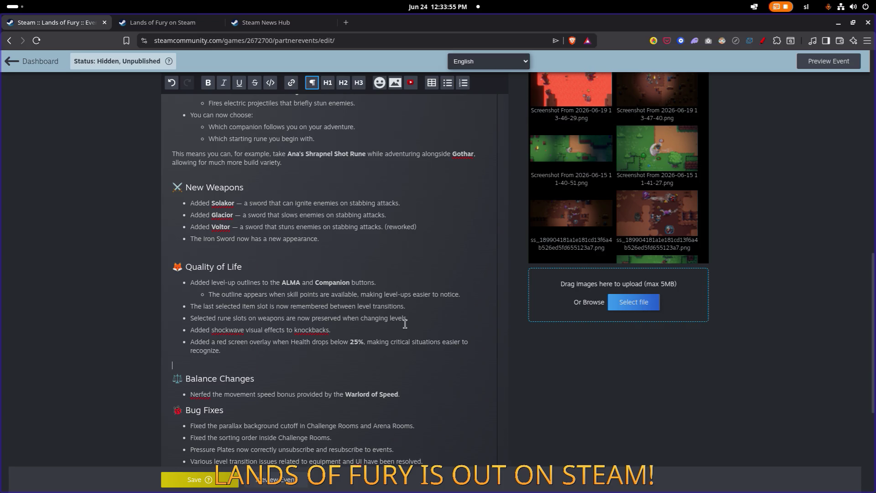
{"action": "key", "text": "Up"}
{"action": "key", "text": "Up"}
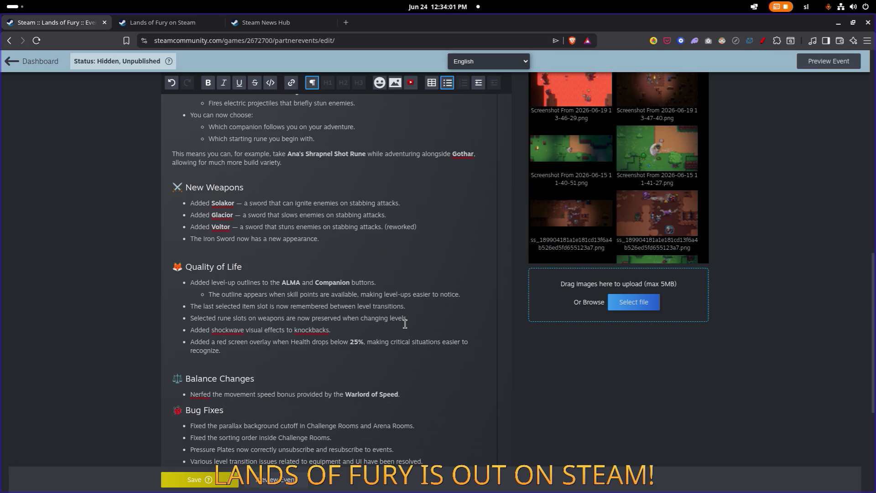
{"action": "key", "text": "Down"}
{"action": "key", "text": "Down"}
{"action": "key", "text": "ctrl+shift+Right"}
{"action": "key", "text": "ctrl+shift+Right"}
{"action": "key", "text": "ctrl+shift+Right"}
{"action": "left_click", "coordinate": [208, 83]}
- Remove a stray character after knockbacks and add a blank line after the Balance Changes bullet
{"action": "left_click", "coordinate": [361, 329]}
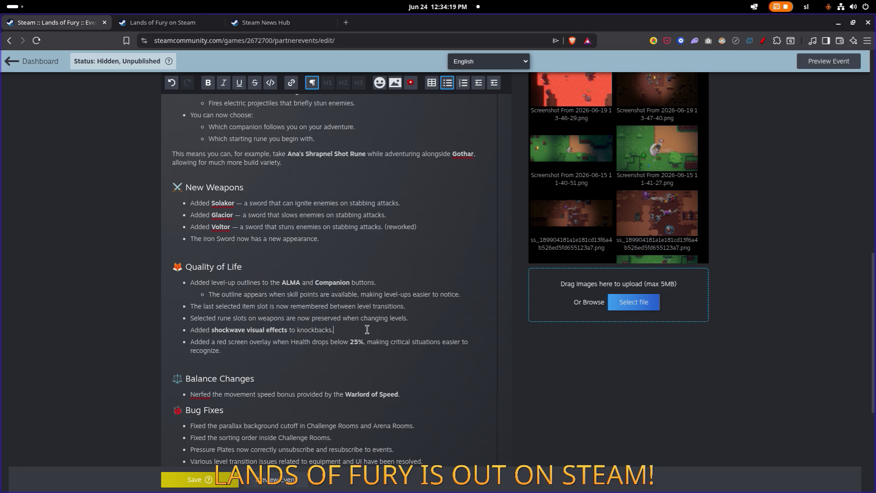
{"action": "type", "text": "M"}
{"action": "key", "text": "BackSpace"}
{"action": "key", "text": "Down"}
{"action": "key", "text": "Down"}
{"action": "key", "text": "Down"}
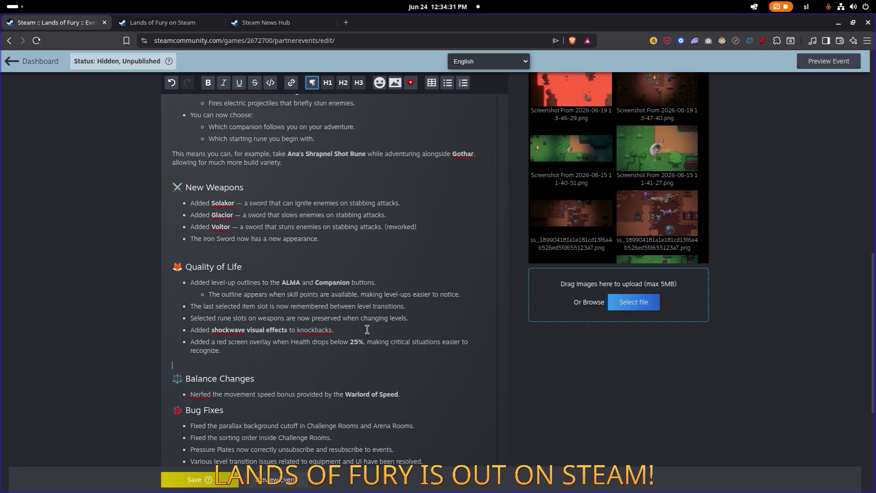
{"action": "key", "text": "End"}
{"action": "key", "text": "Return"}
{"action": "key", "text": "Return"}
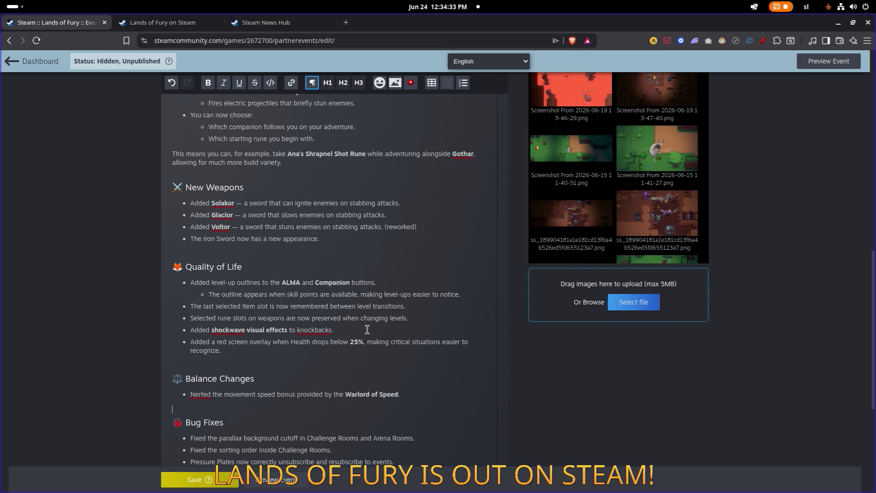
- Delete the Pressure Plates and level-transition bullets from the Bug Fixes list
{"action": "scroll", "coordinate": [354, 325], "scroll_direction": "down", "scroll_amount": 5}
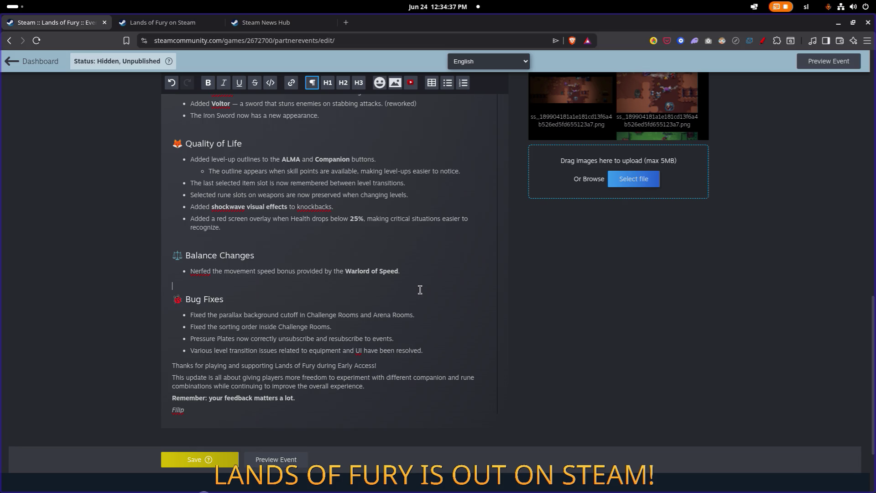
{"action": "key", "text": "Up"}
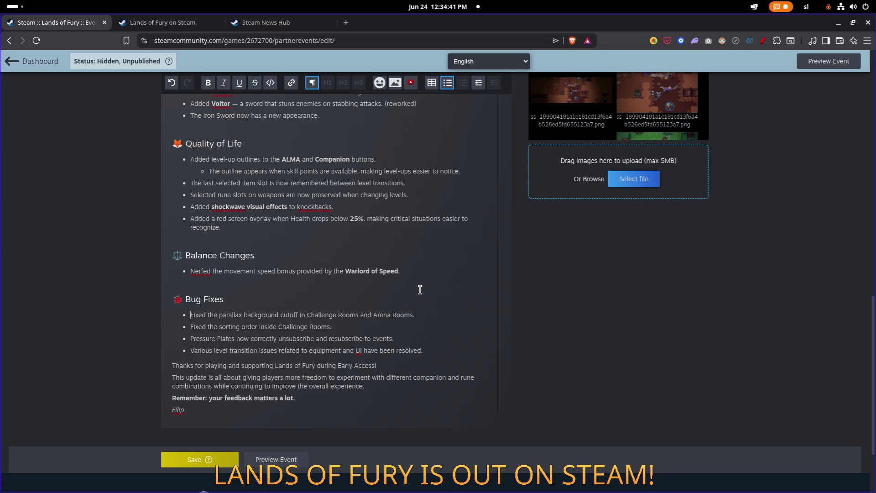
{"action": "key", "text": "Down"}
{"action": "key", "text": "End"}
{"action": "key", "text": "shift+Home"}
{"action": "key", "text": "BackSpace"}
{"action": "key", "text": "BackSpace"}
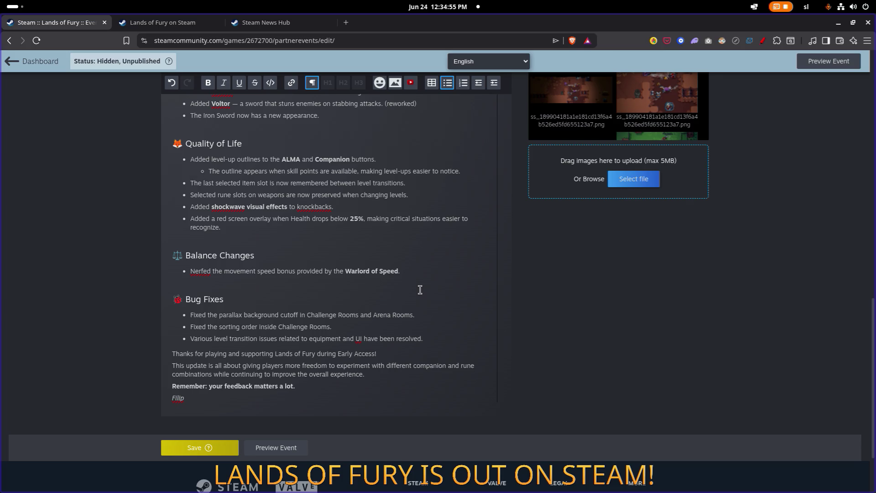
{"action": "key", "text": "Down"}
{"action": "key", "text": "End"}
{"action": "key", "text": "Return"}
{"action": "key", "text": "Return"}
{"action": "key", "text": "Up"}
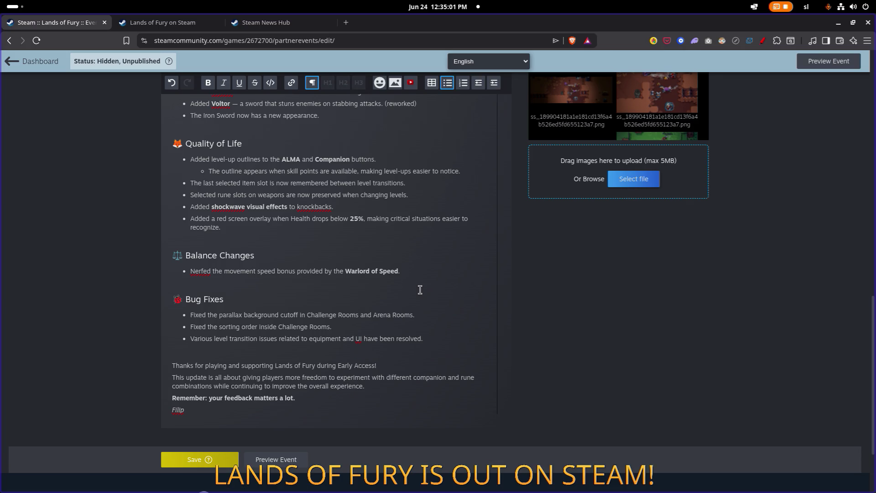
{"action": "key", "text": "shift+Home"}
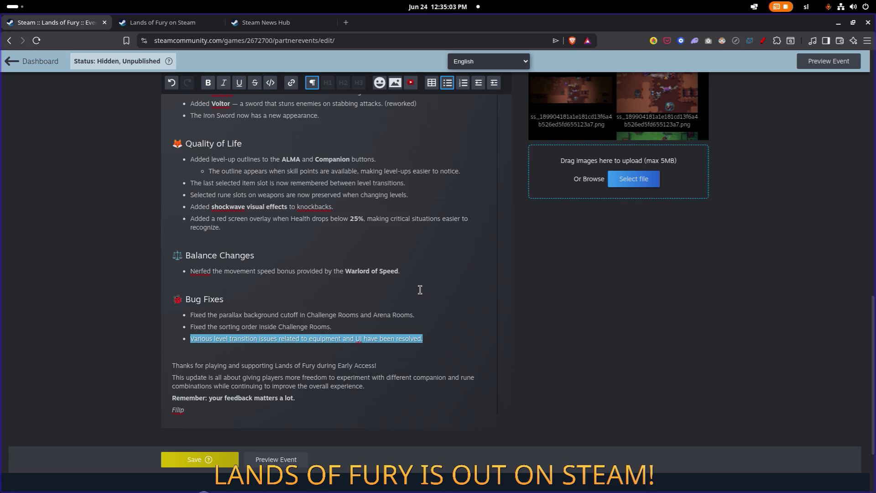
{"action": "key", "text": "BackSpace"}
{"action": "key", "text": "BackSpace"}
- Space out the closing paragraphs, delete the 'This update is all about…' paragraph, and save the event
{"action": "key", "text": "Down"}
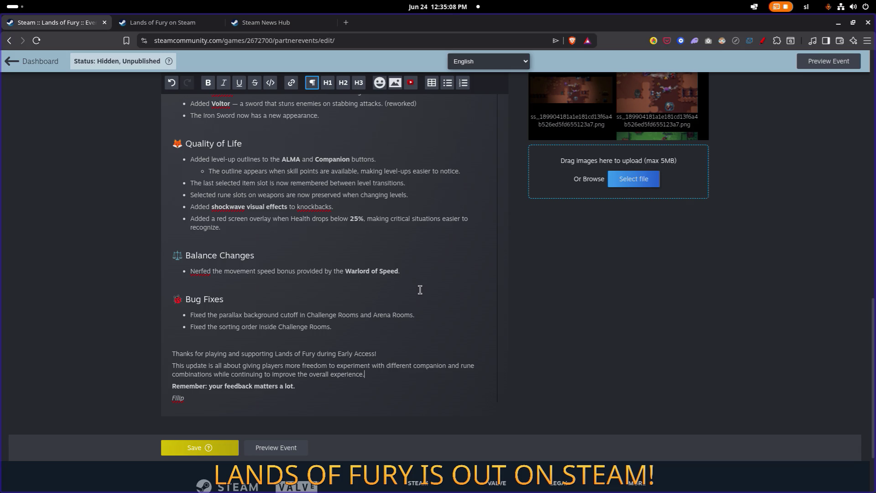
{"action": "key", "text": "Up"}
{"action": "key", "text": "End"}
{"action": "key", "text": "Return"}
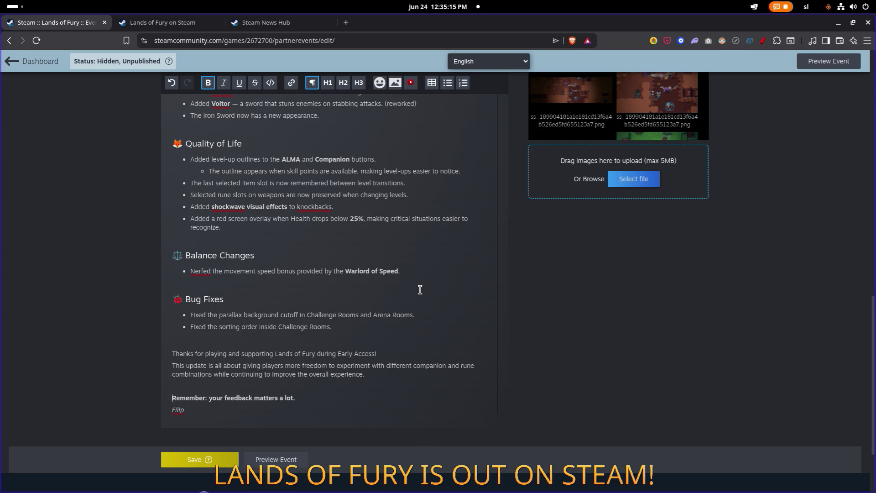
{"action": "key", "text": "End"}
{"action": "key", "text": "Return"}
{"action": "key", "text": "Up"}
{"action": "key", "text": "Up"}
{"action": "key", "text": "Up"}
{"action": "key", "text": "Return"}
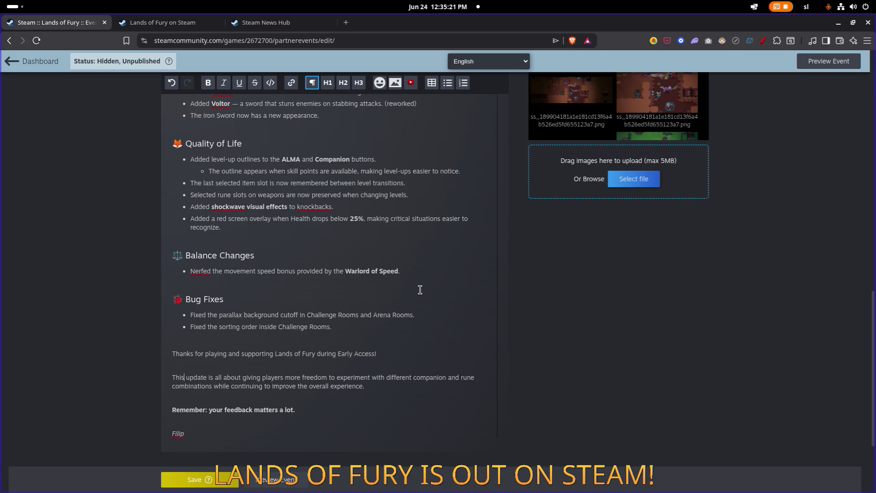
{"action": "key", "text": "ctrl+shift+Up"}
{"action": "key", "text": "BackSpace"}
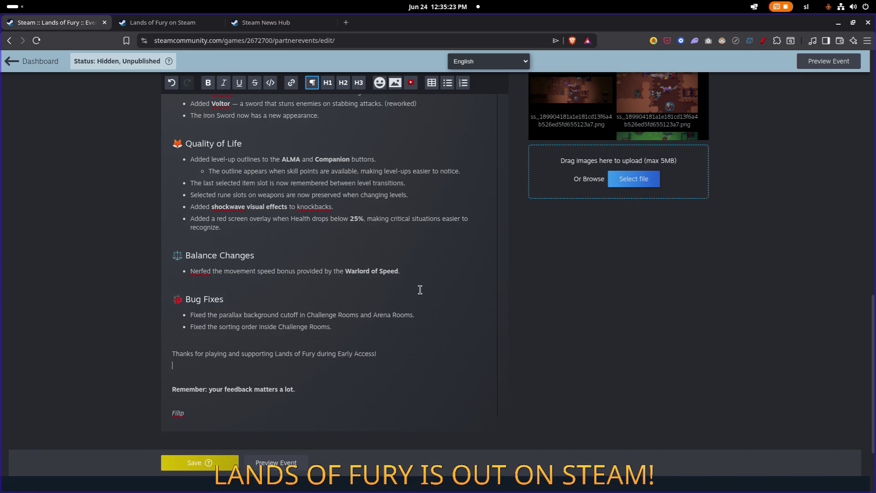
{"action": "scroll", "coordinate": [355, 237], "scroll_direction": "up", "scroll_amount": 10}
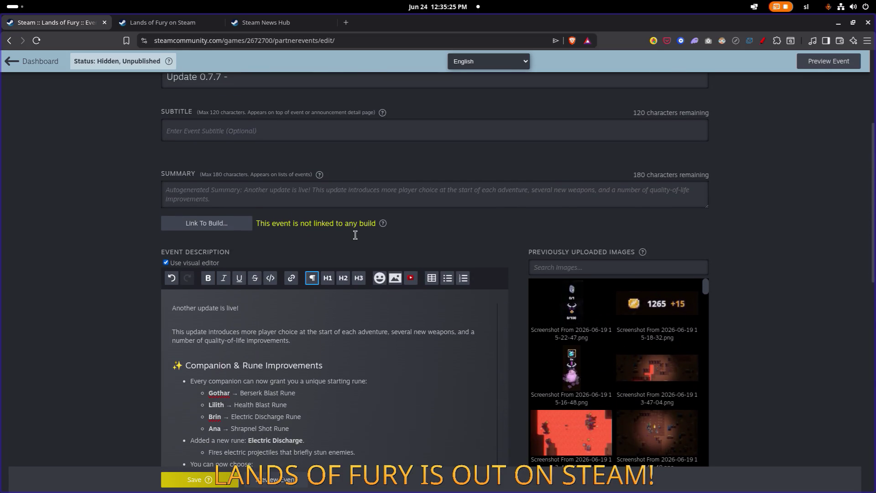
{"action": "left_click", "coordinate": [191, 478]}
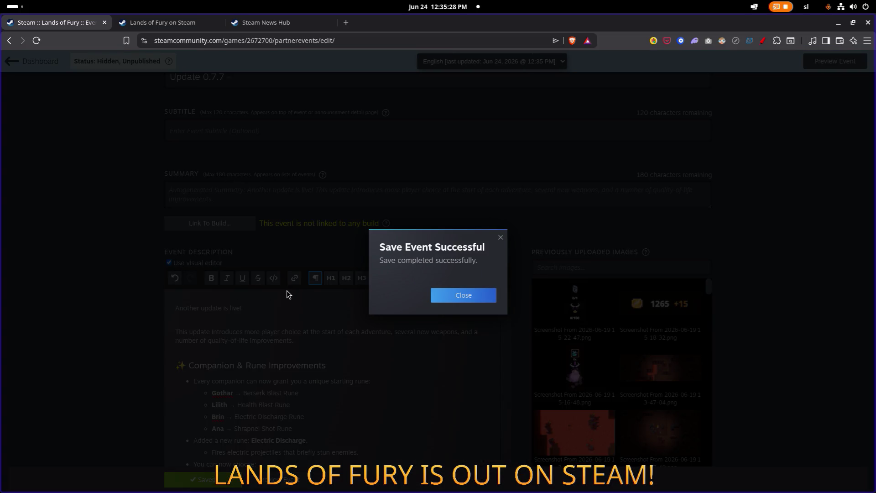
- Close the 'Save Event Successful' confirmation and look over the saved draft
{"action": "left_click", "coordinate": [475, 298]}
{"action": "scroll", "coordinate": [365, 354], "scroll_direction": "down", "scroll_amount": 10}
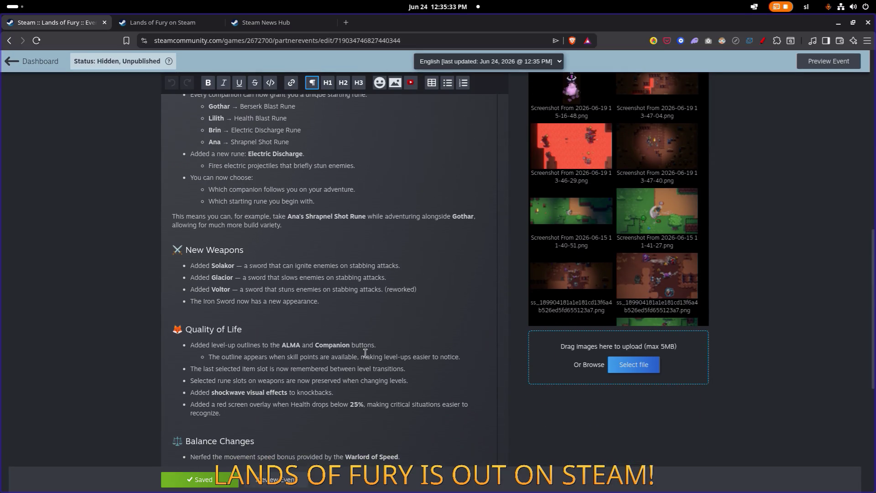
{"action": "scroll", "coordinate": [366, 355], "scroll_direction": "down", "scroll_amount": 4}
{"action": "scroll", "coordinate": [365, 354], "scroll_direction": "up", "scroll_amount": 15}
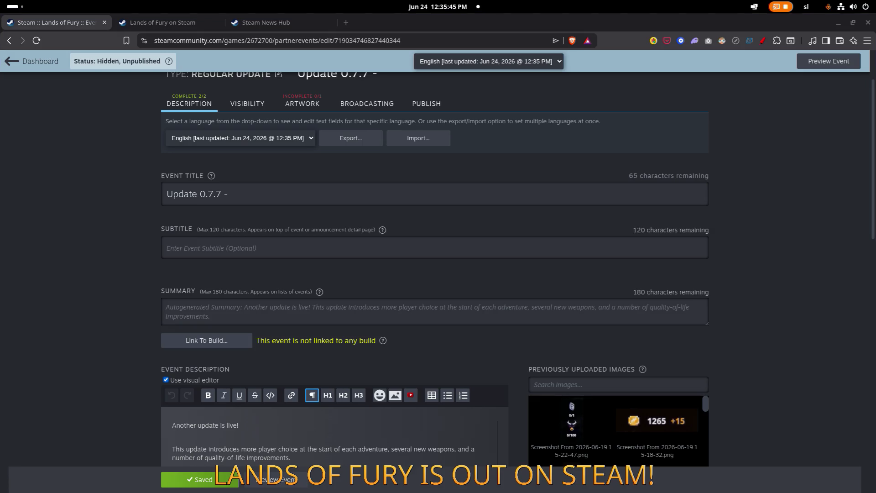
- Complete the title as 'Update 0.7.7 - More Choice, More Juice', dropping 'More Builds'
{"action": "triple_click", "coordinate": [287, 187]}
{"action": "left_click", "coordinate": [320, 194]}
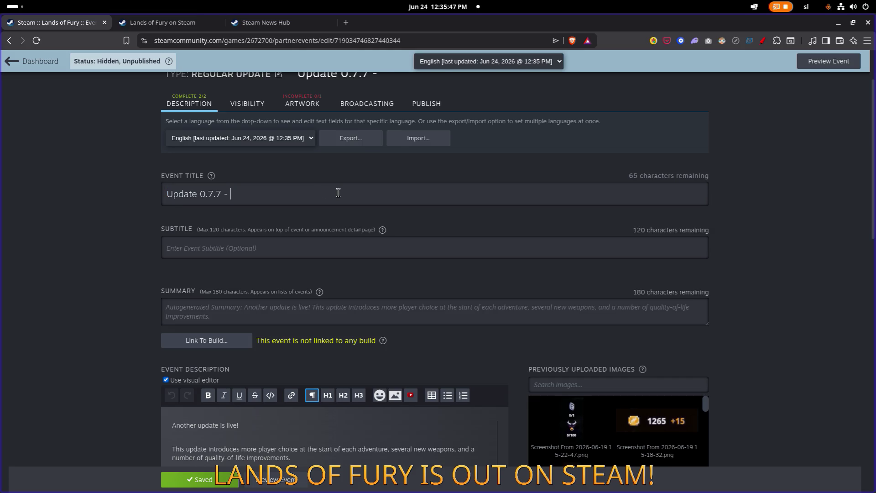
{"action": "type", "text": "More Choice, More Builds, More Ju"}
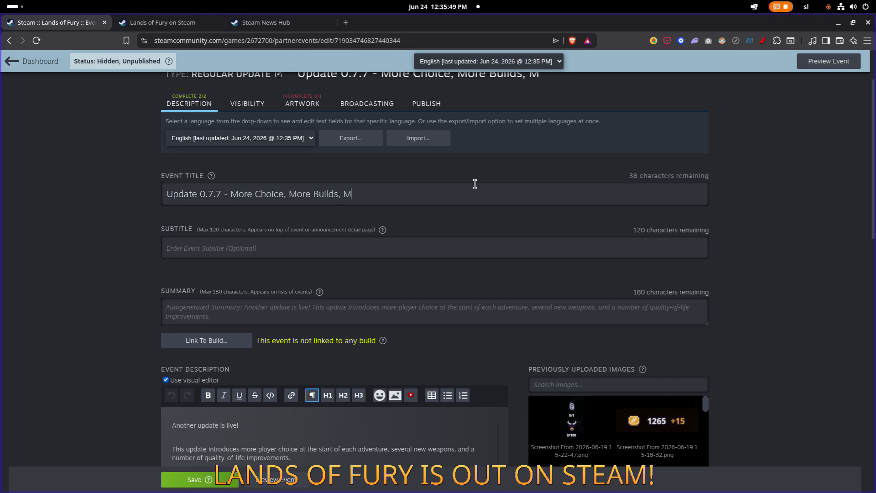
{"action": "type", "text": "ice"}
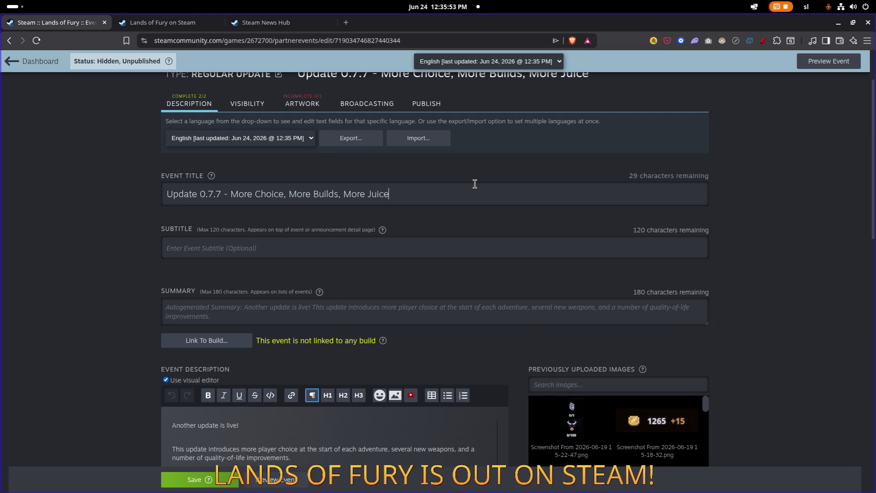
{"action": "left_click", "coordinate": [334, 194]}
{"action": "key", "text": "ctrl+shift+Left"}
{"action": "key", "text": "ctrl+shift+Left"}
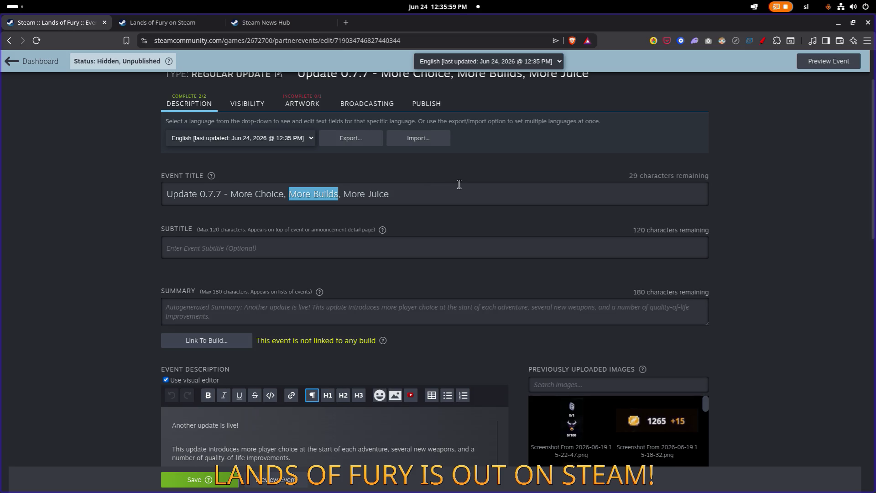
{"action": "key", "text": "BackSpace"}
{"action": "key", "text": "BackSpace"}
{"action": "key", "text": "BackSpace"}
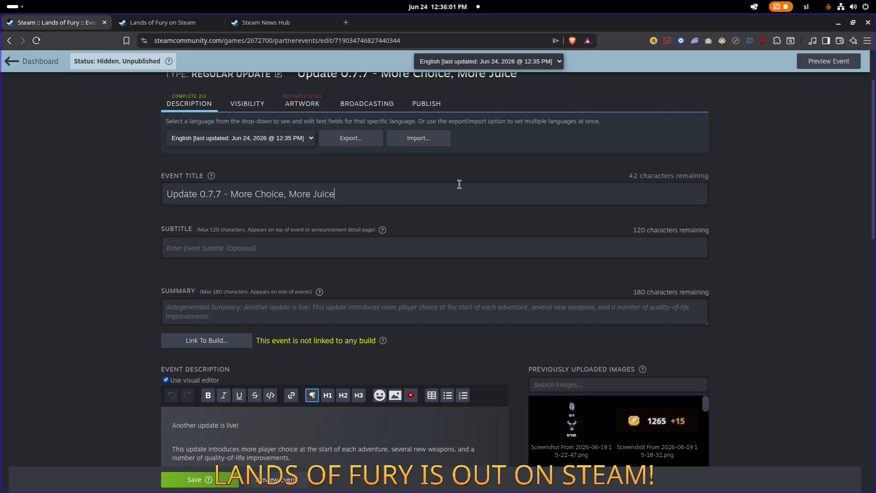
{"action": "scroll", "coordinate": [459, 184], "scroll_direction": "down", "scroll_amount": 3}
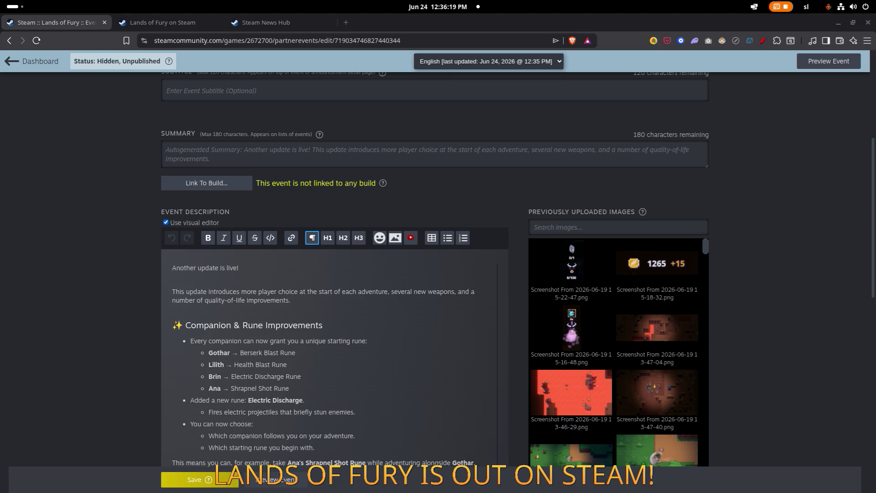
{"action": "scroll", "coordinate": [324, 242], "scroll_direction": "down", "scroll_amount": 1}
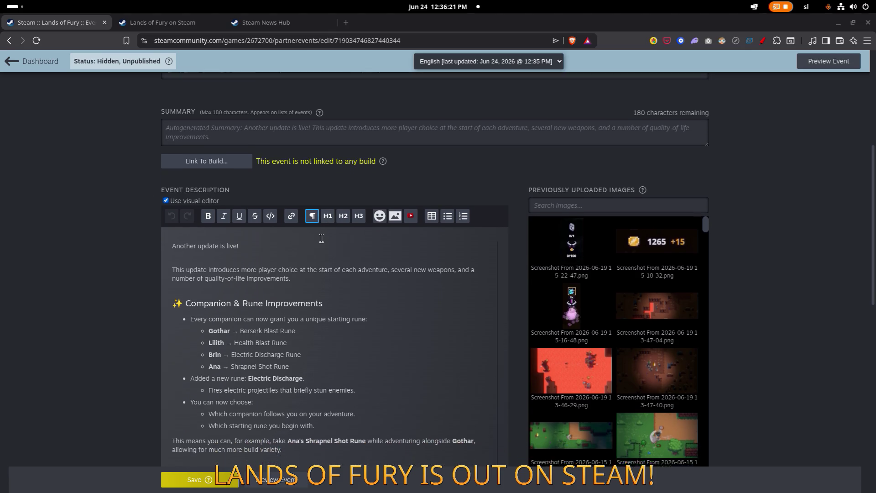
- Preview the Update 0.7.7 event and scroll through its contents
{"action": "left_click", "coordinate": [272, 486]}
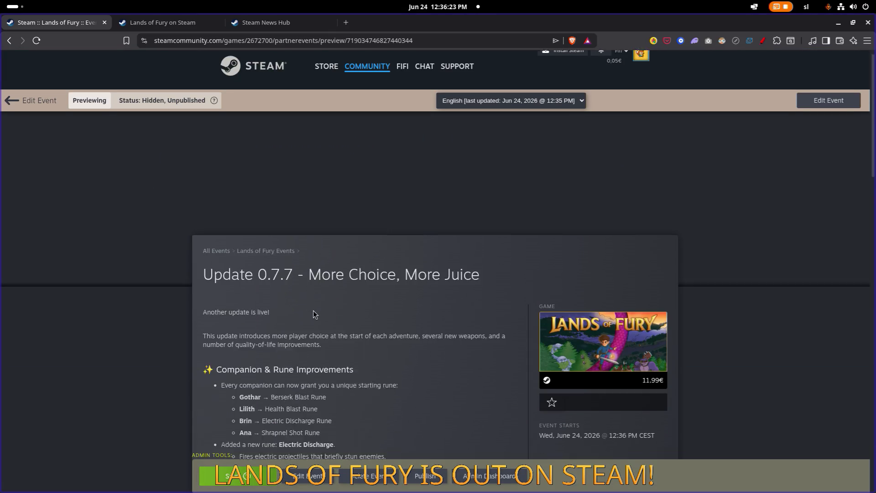
{"action": "scroll", "coordinate": [302, 274], "scroll_direction": "down", "scroll_amount": 10}
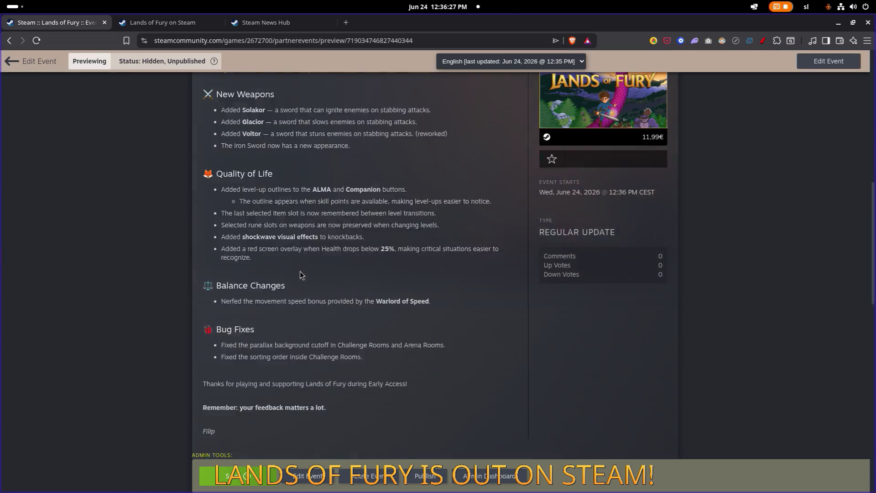
{"action": "scroll", "coordinate": [300, 274], "scroll_direction": "down", "scroll_amount": 5}
{"action": "scroll", "coordinate": [299, 272], "scroll_direction": "up", "scroll_amount": 15}
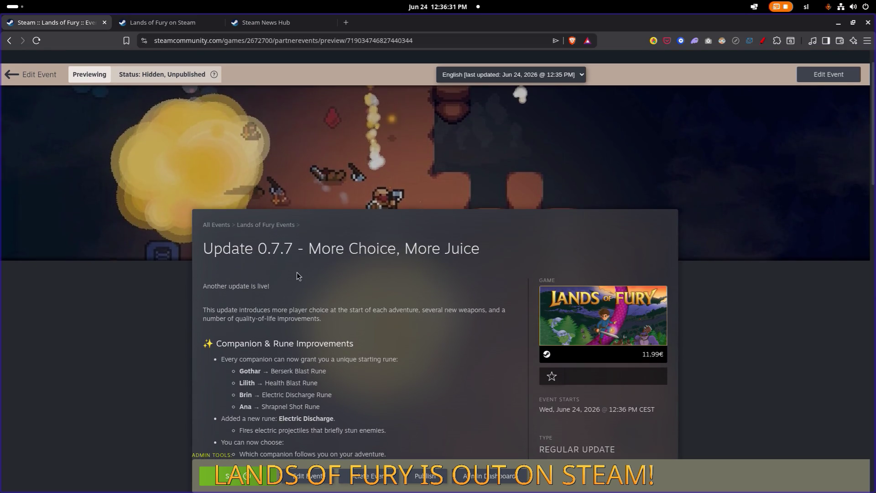
{"action": "scroll", "coordinate": [296, 272], "scroll_direction": "down", "scroll_amount": 6}
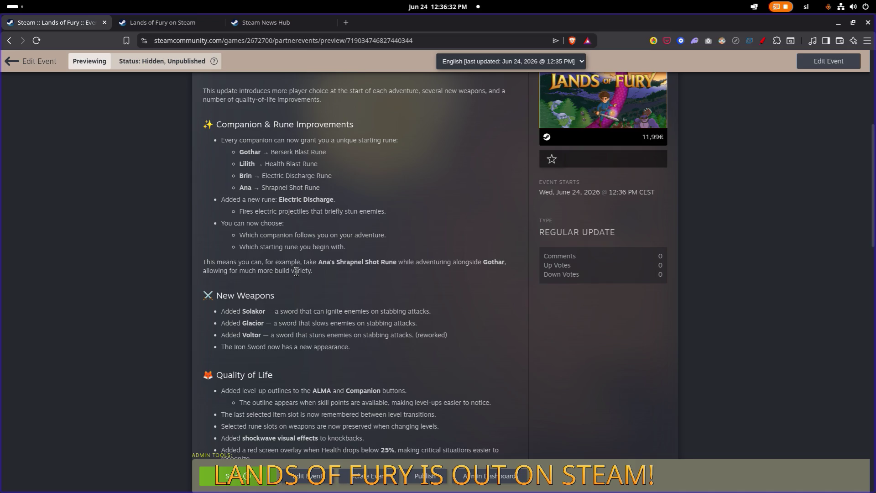
- Switch to the Godot editor showing the LandsOfFury-4.1.1 TestLevel.tscn scene
{"action": "key", "text": "alt+Tab"}
{"action": "key", "text": "alt+Tab"}
{"action": "key", "text": "alt+Tab"}
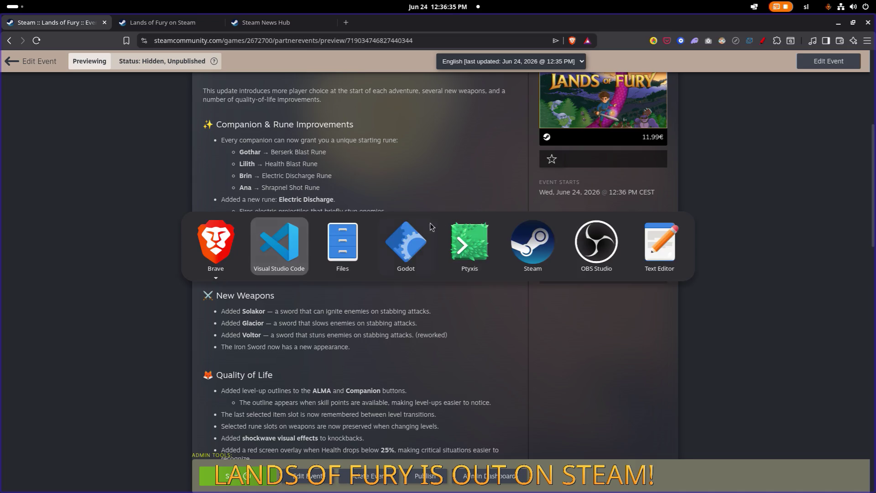
{"action": "key", "text": "Escape"}
{"action": "key", "text": "alt+Tab"}
{"action": "key", "text": "Escape"}
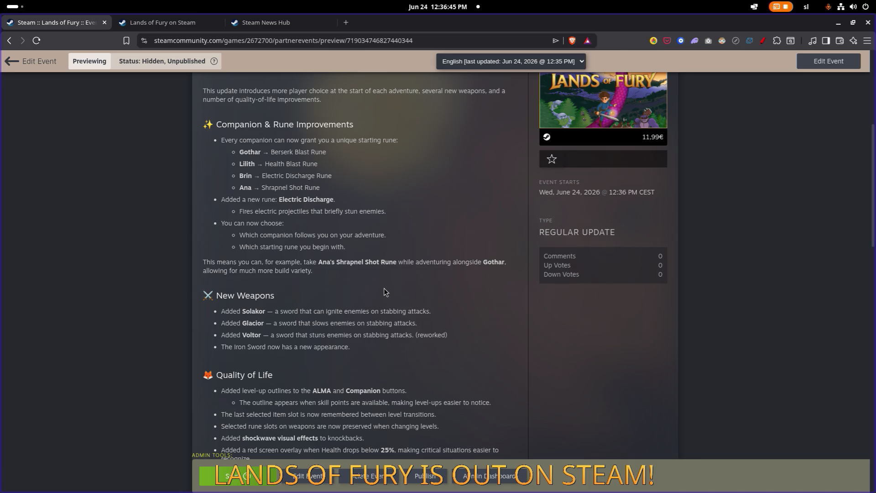
{"action": "key", "text": "alt+Tab"}
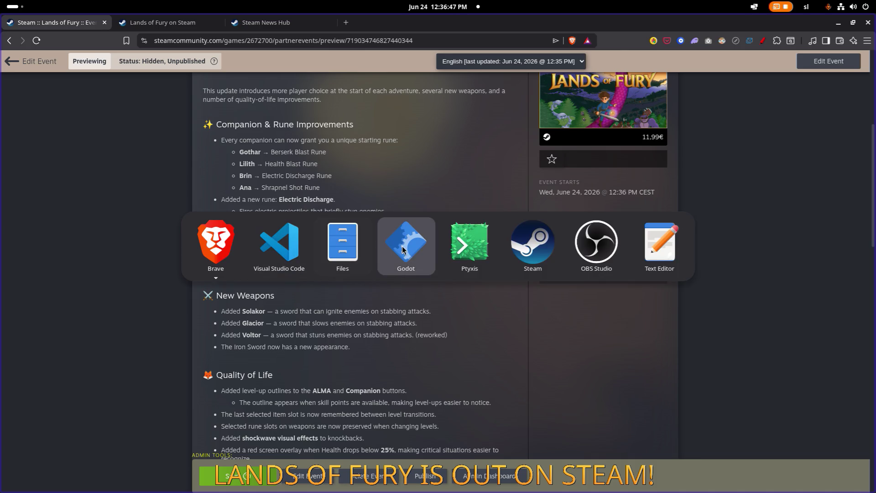
{"action": "left_click", "coordinate": [402, 245]}
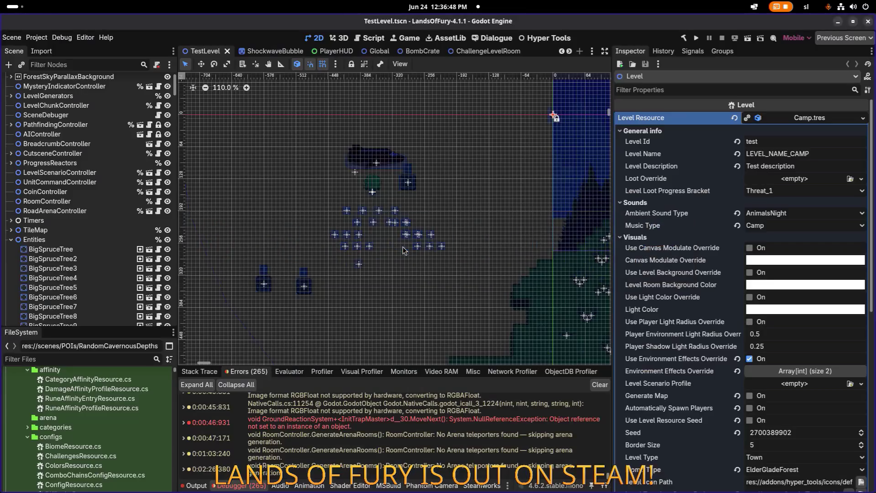
- Run Lands of Fury from Godot and go from the main menu into a profile
{"action": "left_click", "coordinate": [694, 39]}
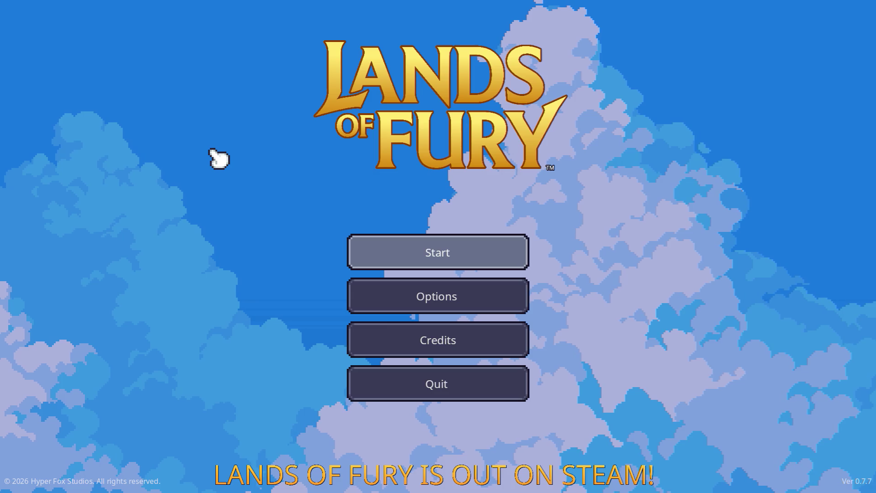
{"action": "key", "text": "Return"}
{"action": "key", "text": "Return"}
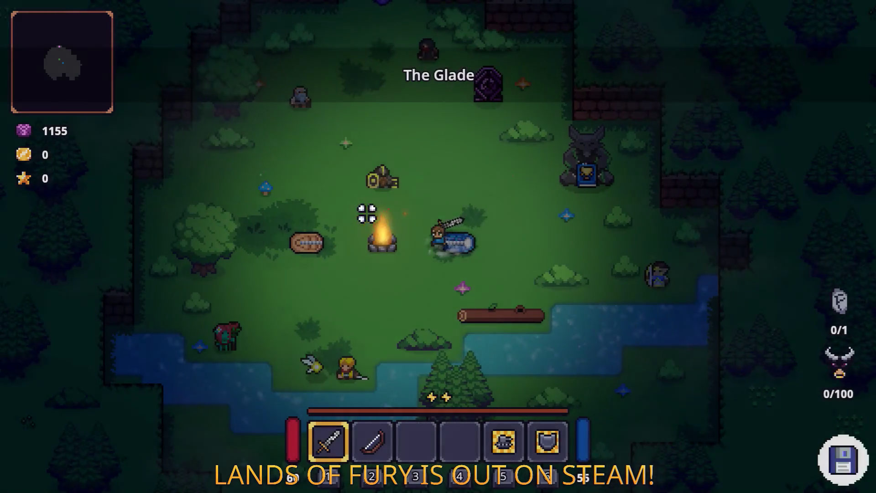
- Give the hero the solakor and glacior swords with Player.AddItem(…,1) in the console
{"action": "key", "text": "w"}
{"action": "key", "text": "grave"}
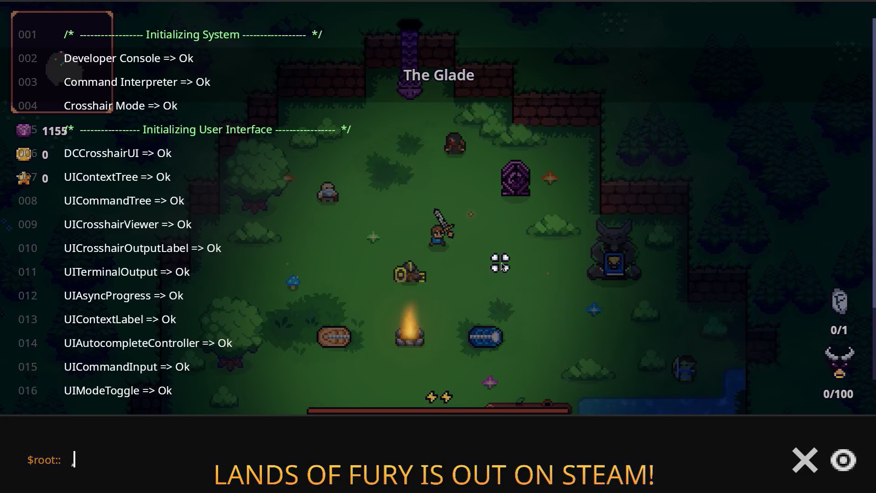
{"action": "type", "text": "Player"}
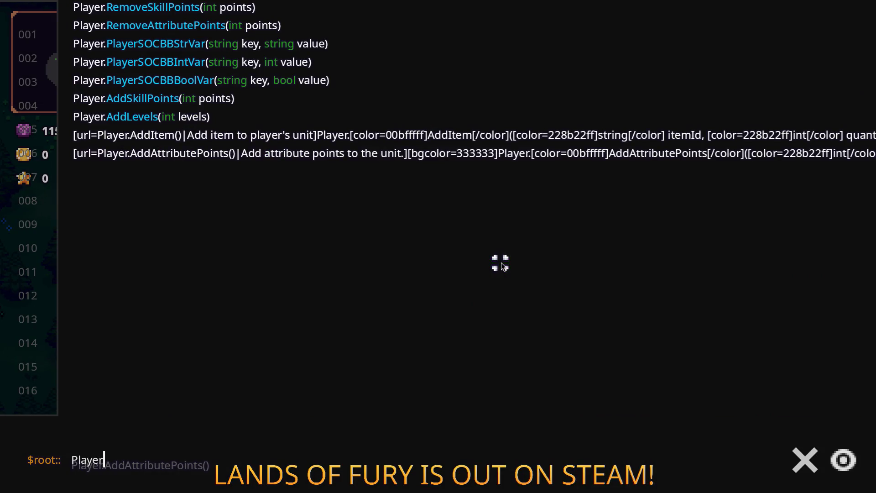
{"action": "type", "text": ".AddItem(solakor"}
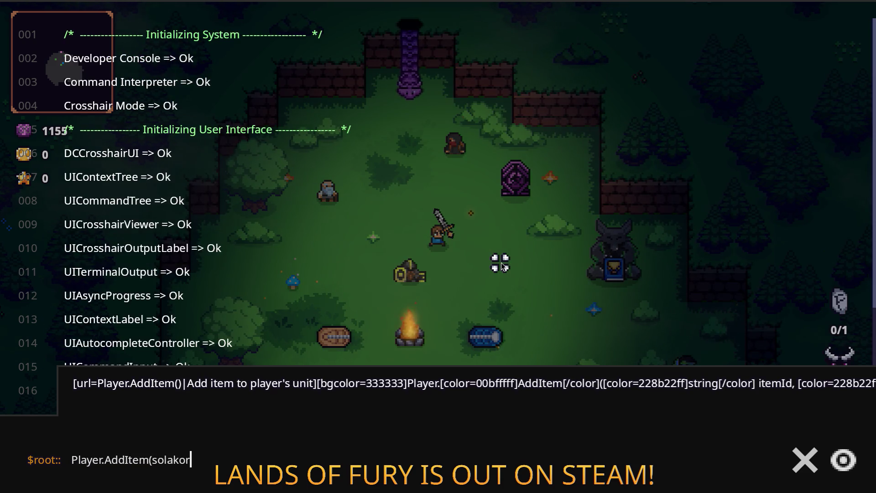
{"action": "type", "text": "_sword,1"}
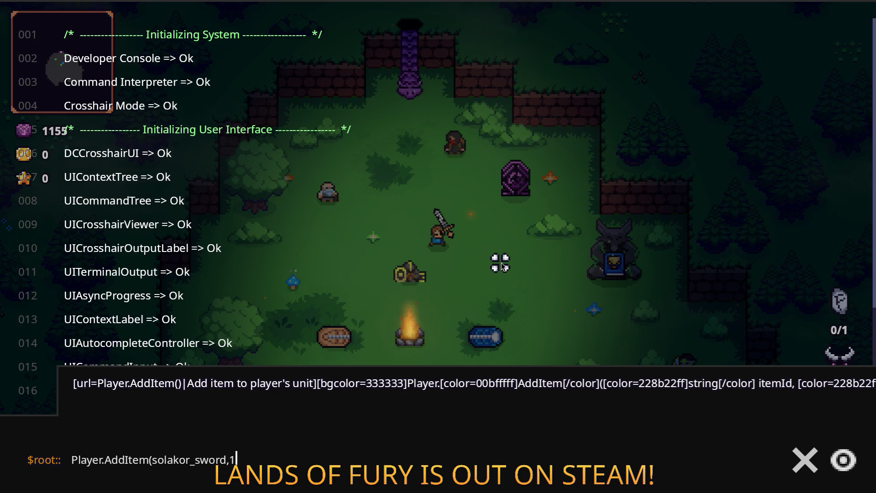
{"action": "key", "text": "Return"}
{"action": "key", "text": "Up"}
{"action": "key", "text": "Left"}
{"action": "key", "text": "Left"}
{"action": "key", "text": "Left"}
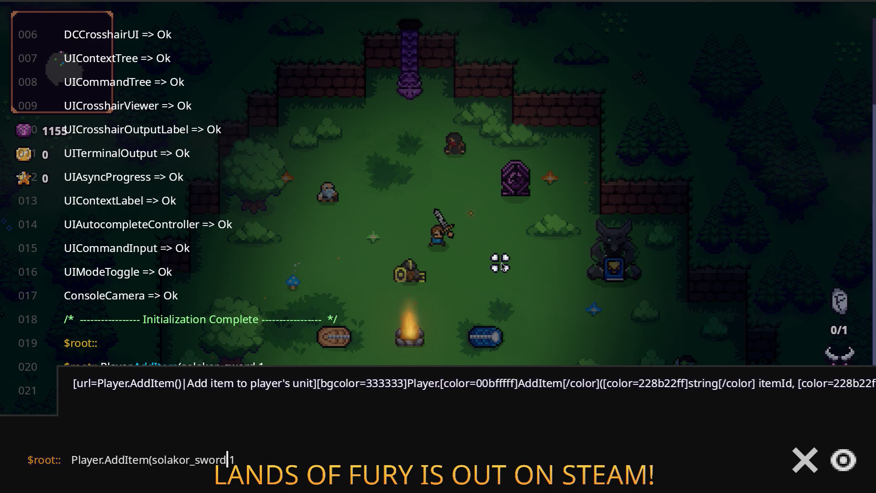
{"action": "key", "text": "Left"}
{"action": "key", "text": "Left"}
{"action": "key", "text": "Left"}
{"action": "key", "text": "ctrl+shift+Left"}
{"action": "type", "text": "glacior"}
{"action": "key", "text": "Return"}
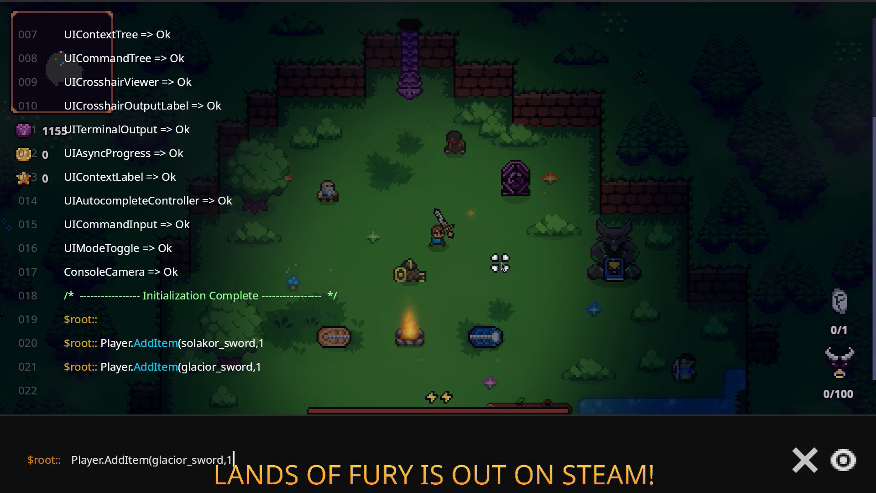
- Add the voltor sword and move it into the bow's hotbar slot
{"action": "key", "text": "Up"}
{"action": "key", "text": "Left"}
{"action": "key", "text": "Left"}
{"action": "key", "text": "Left"}
{"action": "key", "text": "ctrl+shift+Left"}
{"action": "type", "text": "voltor"}
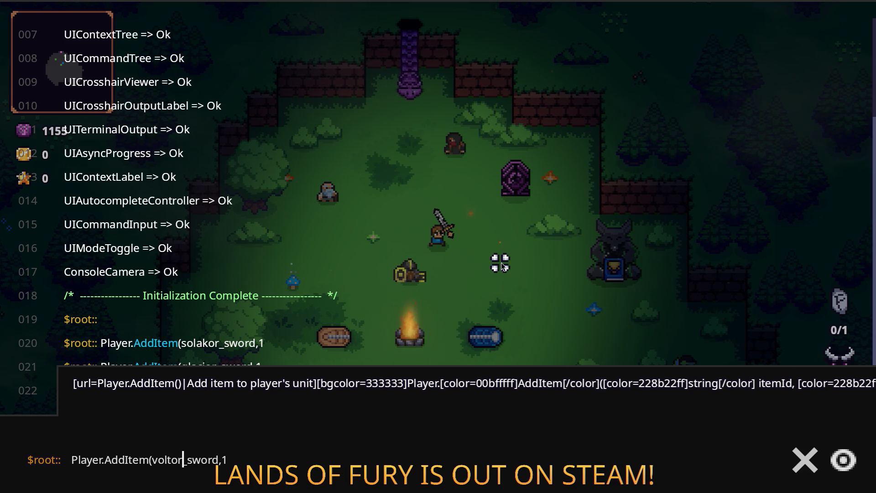
{"action": "key", "text": "Return"}
{"action": "key", "text": "grave"}
{"action": "key", "text": "i"}
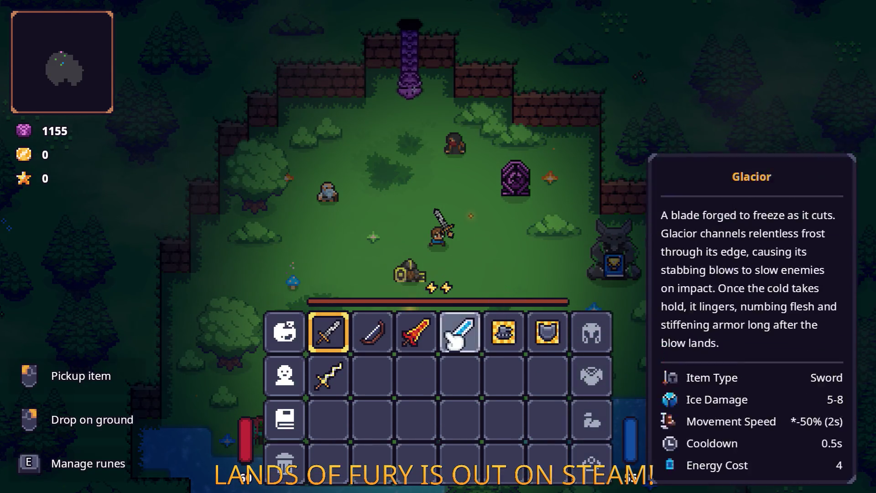
{"action": "left_click_drag", "start_coordinate": [333, 371], "coordinate": [372, 336]}
{"action": "key", "text": "i"}
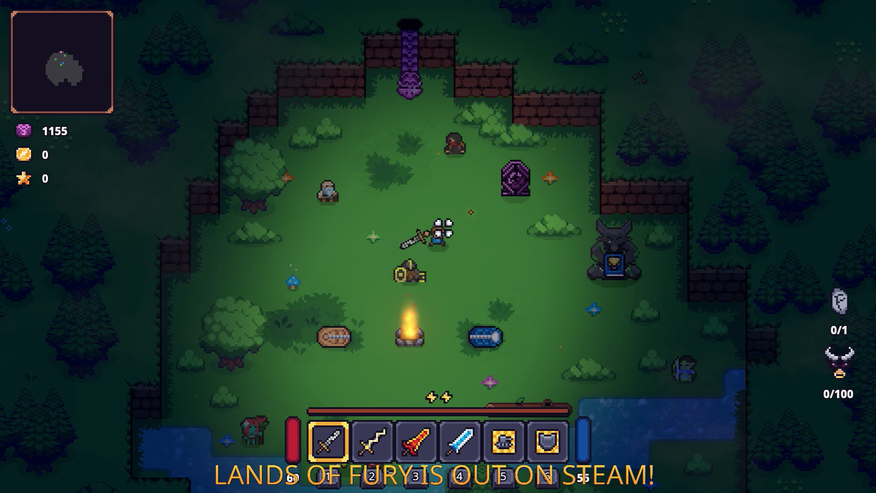
- Add the iron sword via Player.AddItem(iron_sword,1) and place it in hotbar slot 1
{"action": "key", "text": "w"}
{"action": "key", "text": "grave"}
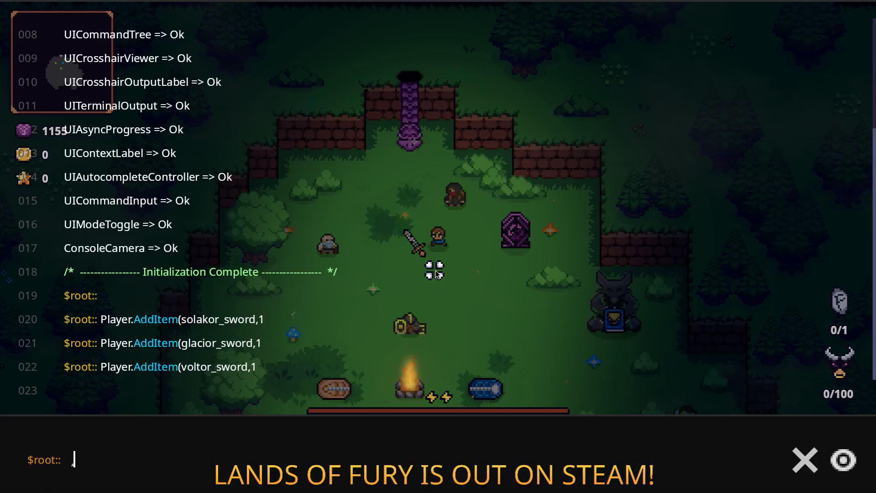
{"action": "key", "text": "Up"}
{"action": "key", "text": "Left"}
{"action": "key", "text": "Left"}
{"action": "key", "text": "Left"}
{"action": "key", "text": "Left"}
{"action": "key", "text": "Left"}
{"action": "key", "text": "ctrl+shift+Left"}
{"action": "key", "text": "BackSpace"}
{"action": "type", "text": "iron"}
{"action": "key", "text": "Return"}
{"action": "key", "text": "grave"}
{"action": "key", "text": "i"}
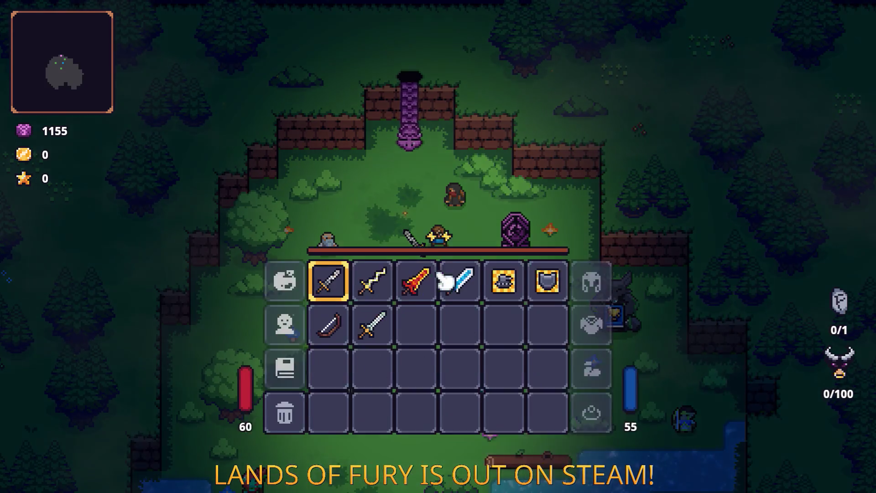
{"action": "left_click_drag", "start_coordinate": [366, 372], "coordinate": [330, 329]}
{"action": "key", "text": "i"}
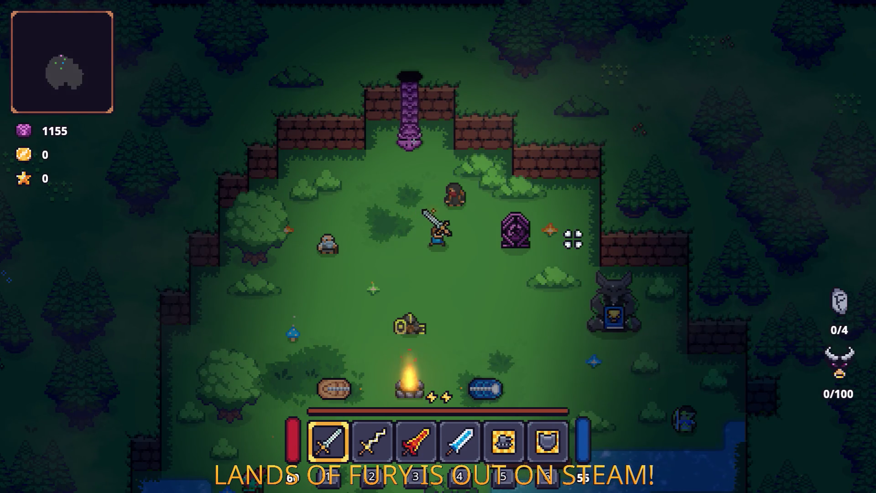
- Equip Glacior from slot 4, then put the rusty sword in slot 5 and equip it
{"action": "key", "text": "s"}
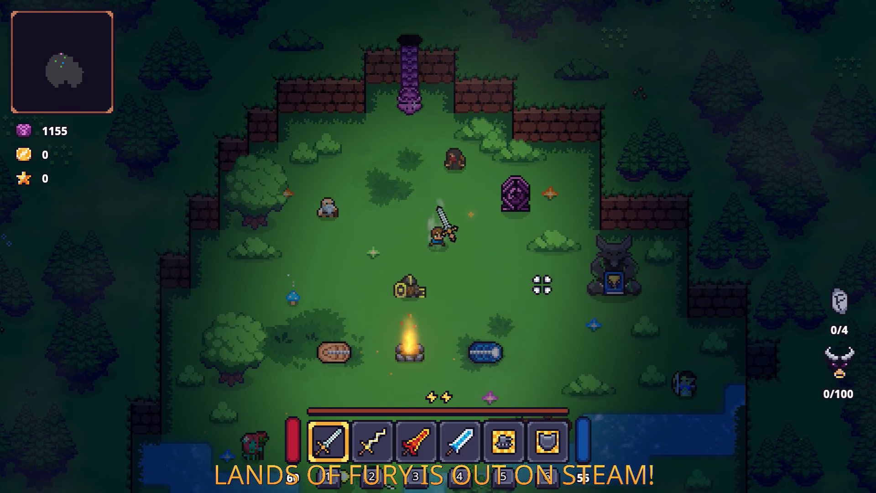
{"action": "key", "text": "d"}
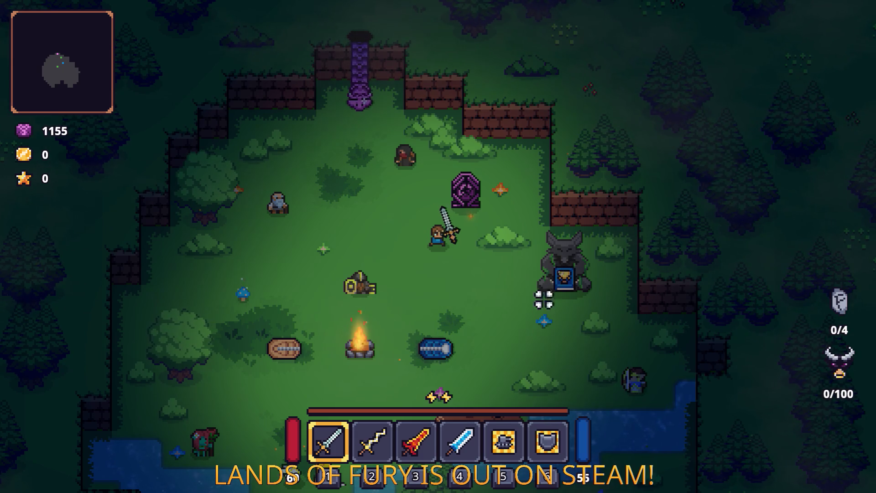
{"action": "key", "text": "4"}
{"action": "key", "text": "i"}
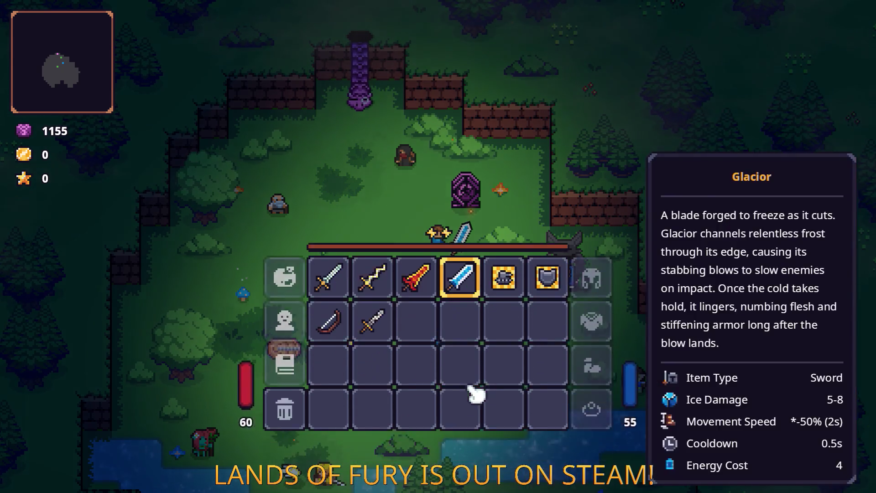
{"action": "left_click_drag", "start_coordinate": [371, 331], "coordinate": [504, 288]}
{"action": "key", "text": "i"}
{"action": "key", "text": "5"}
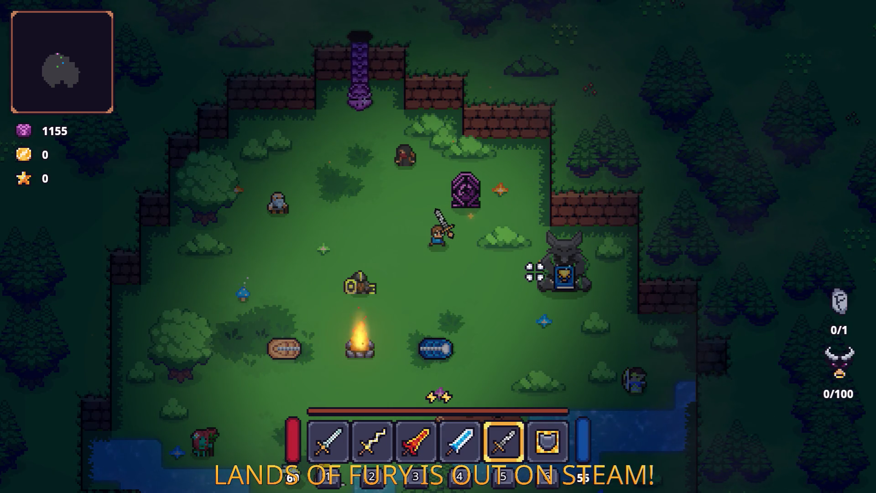
{"action": "key", "text": "super+shift+s"}
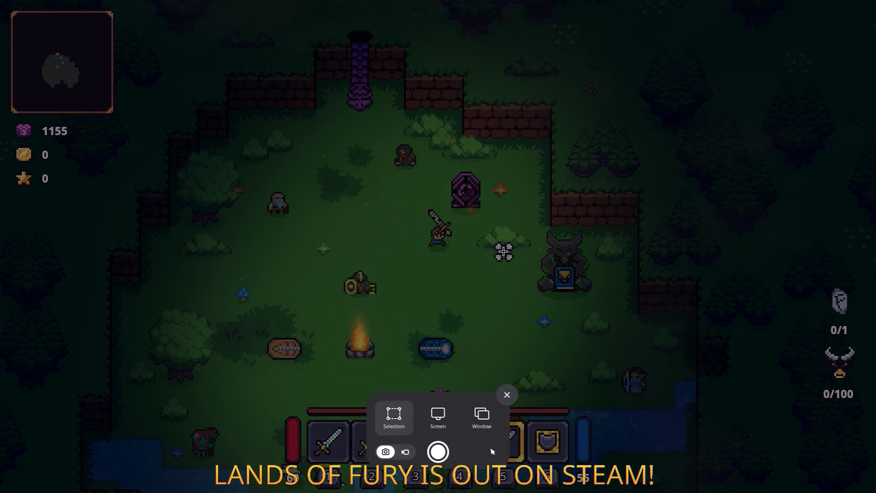
- Capture the area covering hotbar slots 1–4 to the clipboard
{"action": "mouse_move", "coordinate": [305, 419]}
{"action": "left_mouse_down"}
{"action": "mouse_move", "coordinate": [456, 466]}
{"action": "mouse_move", "coordinate": [481, 462]}
{"action": "left_mouse_up"}
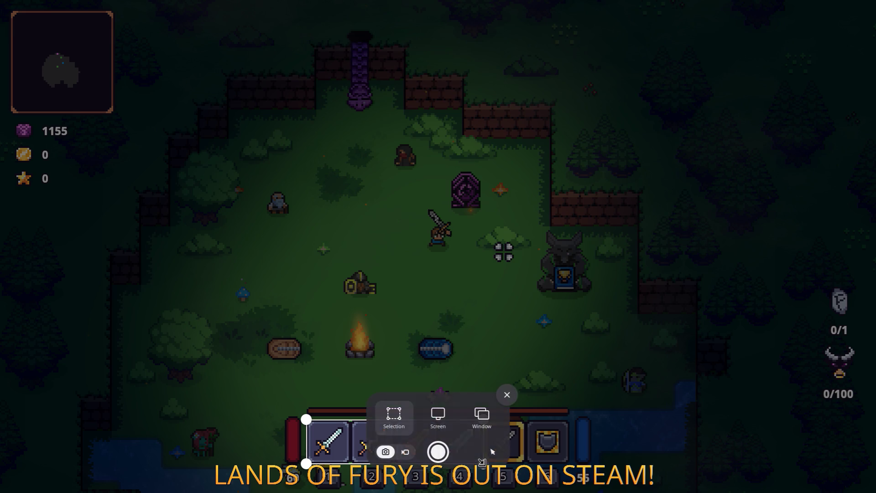
{"action": "left_click_drag", "start_coordinate": [306, 420], "coordinate": [305, 419]}
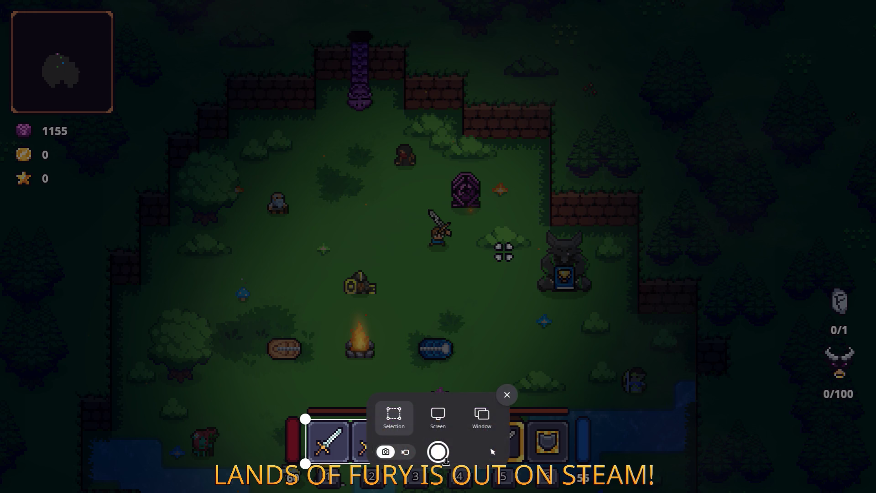
{"action": "left_click_drag", "start_coordinate": [306, 463], "coordinate": [305, 462]}
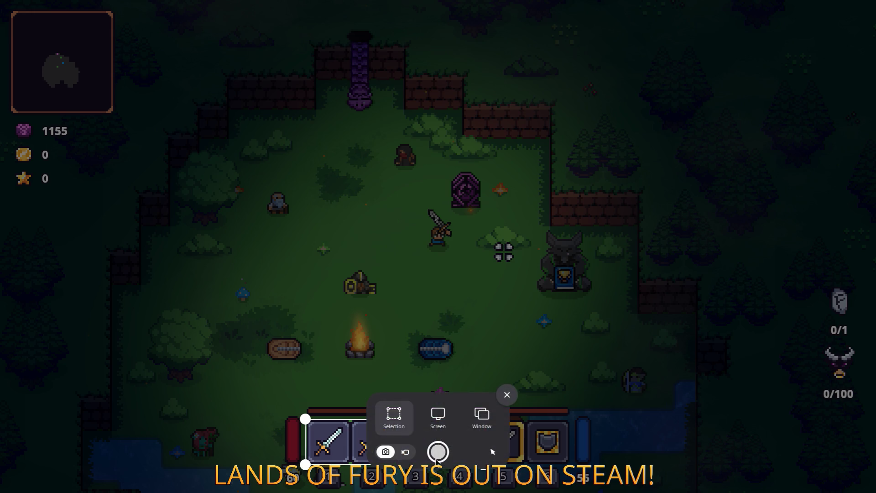
{"action": "left_click", "coordinate": [438, 451]}
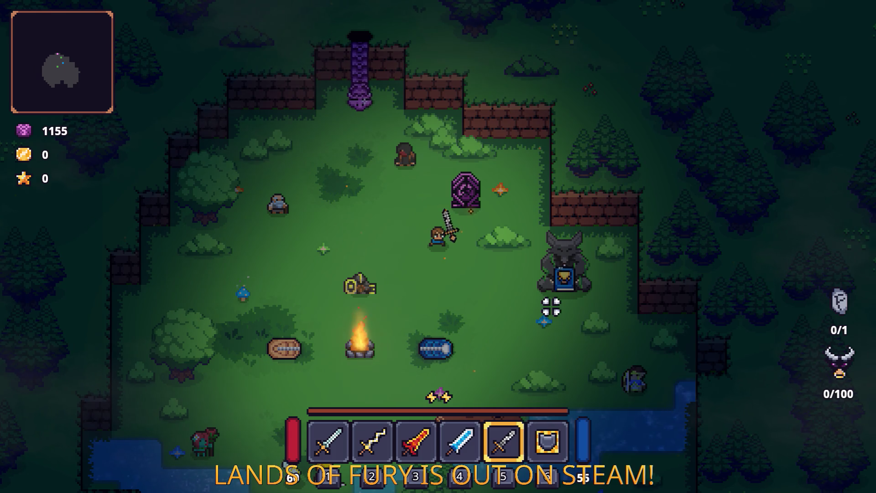
- Switch to the file manager, then return to the game
{"action": "key", "text": "alt+Tab"}
{"action": "left_click", "coordinate": [407, 254]}
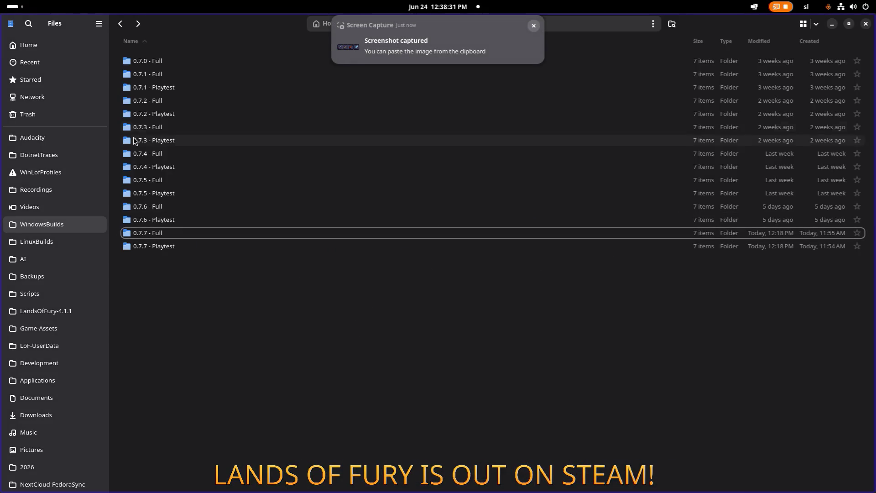
{"action": "key", "text": "alt+Tab"}
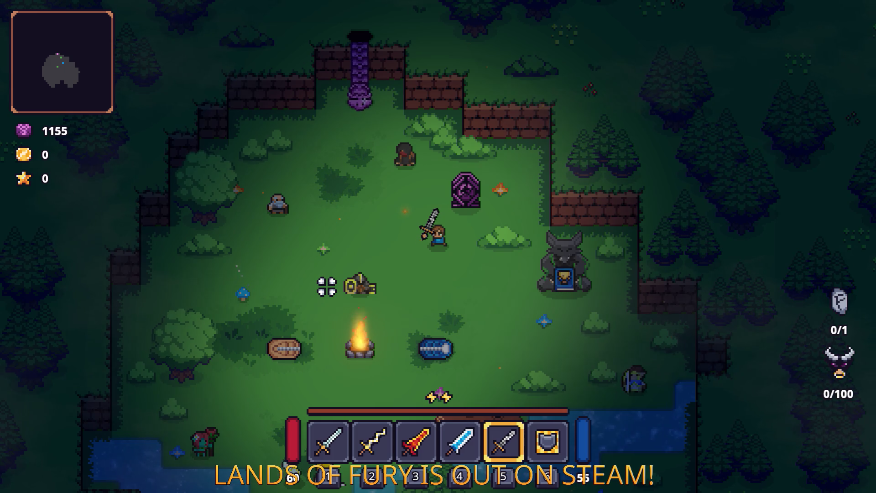
{"action": "key", "text": "super+shift+s"}
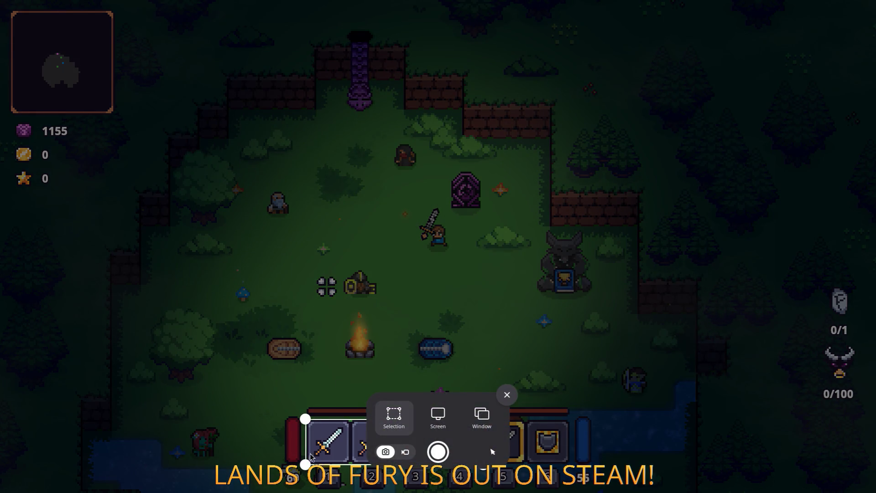
- Redraw the capture area over the hotbar weapons and capture it again
{"action": "left_click_drag", "start_coordinate": [308, 460], "coordinate": [307, 463]}
{"action": "left_click_drag", "start_coordinate": [306, 418], "coordinate": [307, 420]}
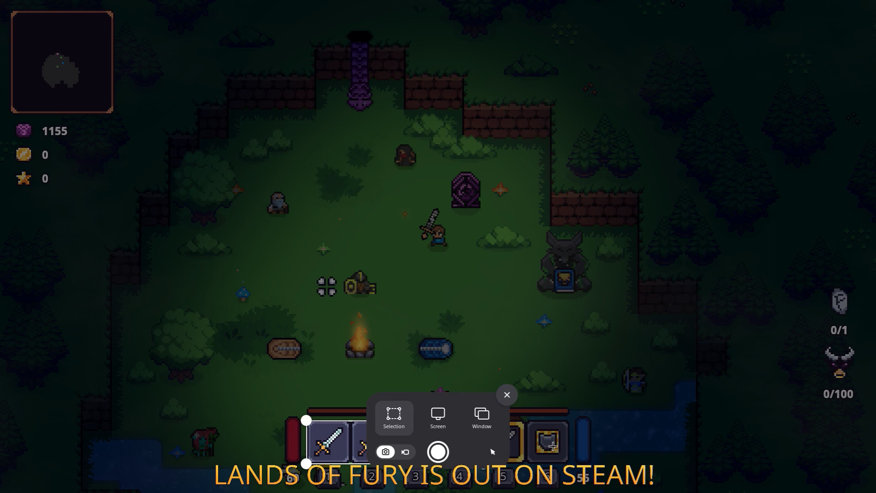
{"action": "left_click_drag", "start_coordinate": [543, 437], "coordinate": [563, 456]}
{"action": "mouse_move", "coordinate": [306, 419]}
{"action": "left_mouse_down"}
{"action": "mouse_move", "coordinate": [336, 443]}
{"action": "mouse_move", "coordinate": [483, 465]}
{"action": "left_mouse_up"}
{"action": "left_click_drag", "start_coordinate": [307, 421], "coordinate": [307, 420]}
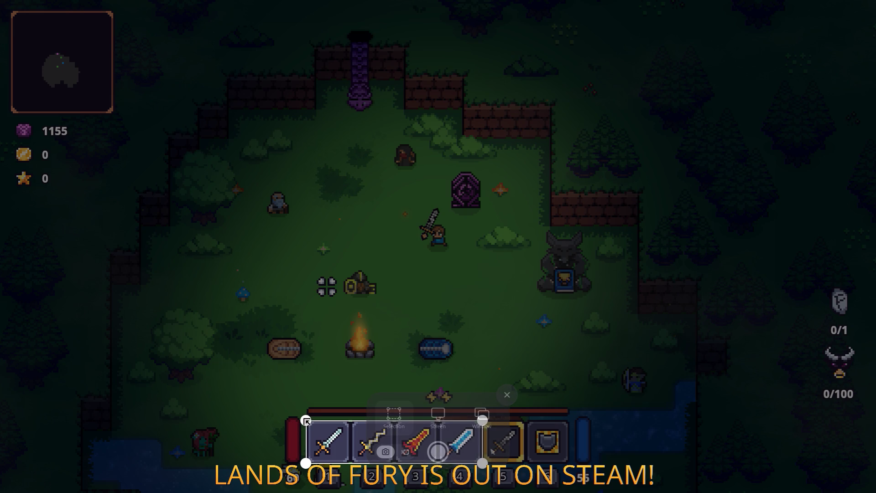
{"action": "left_click", "coordinate": [448, 449]}
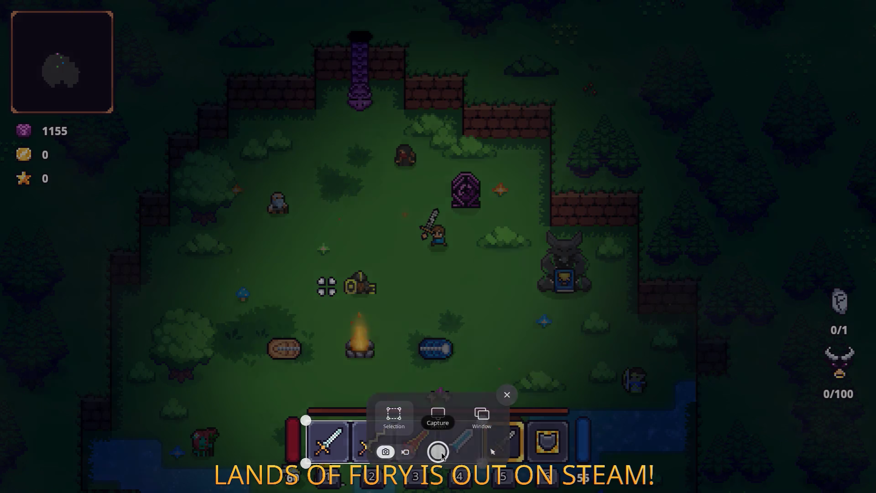
{"action": "key", "text": "super+Tab"}
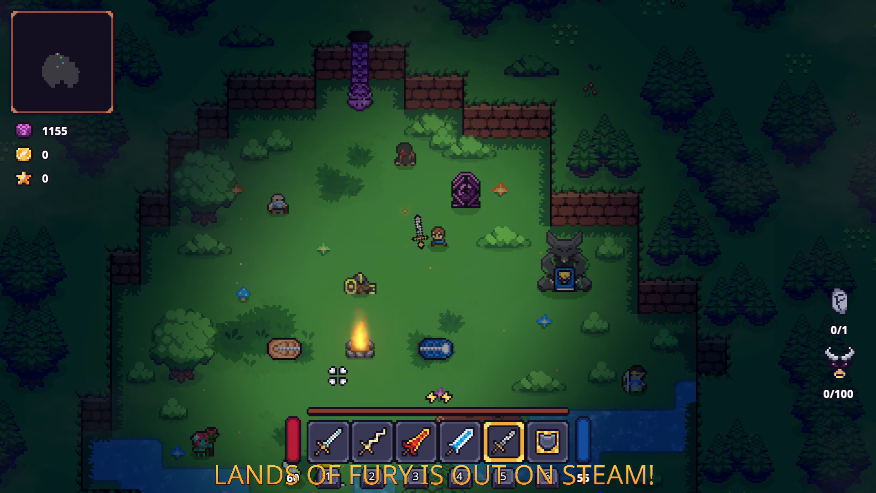
- Take another screenshot of the hotbar with a slightly adjusted top-left corner
{"action": "key", "text": "Print"}
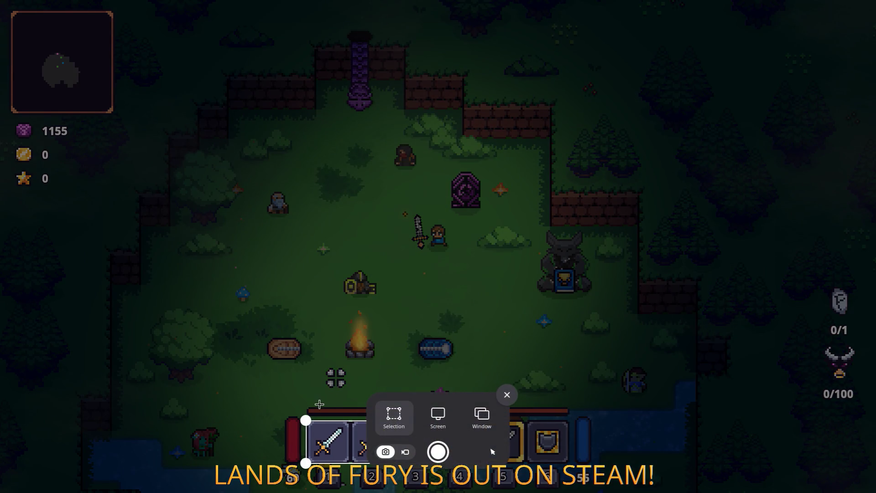
{"action": "left_click_drag", "start_coordinate": [308, 418], "coordinate": [307, 419]}
{"action": "left_click", "coordinate": [438, 451]}
{"action": "key", "text": "alt+Tab"}
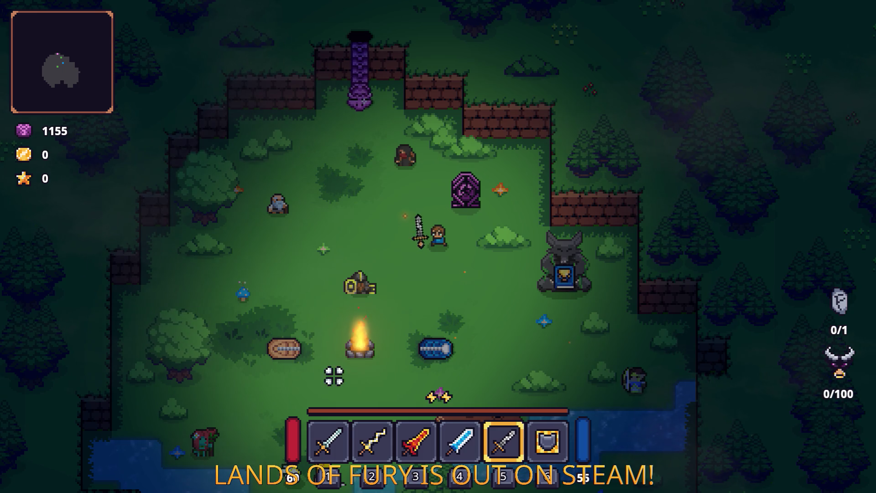
- Swing the sword, then capture the full hotbar area once more
{"action": "left_click", "coordinate": [336, 203]}
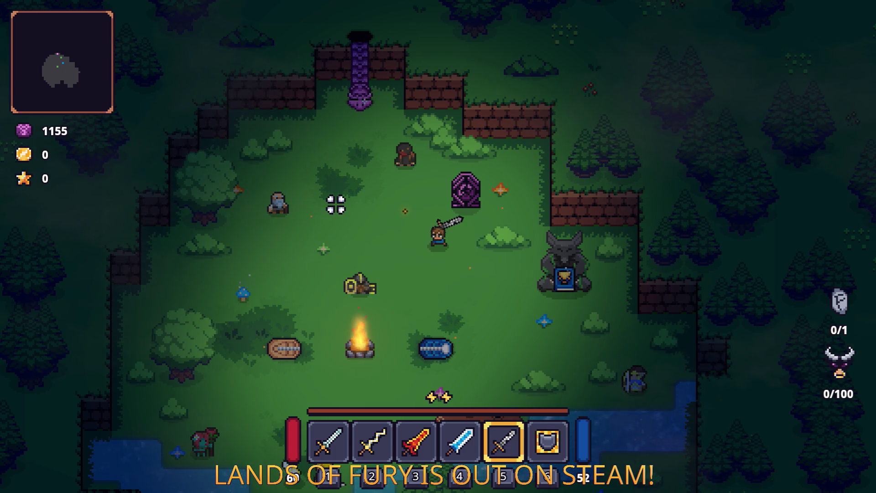
{"action": "key", "text": "super+shift+s"}
{"action": "left_click_drag", "start_coordinate": [306, 419], "coordinate": [482, 463]}
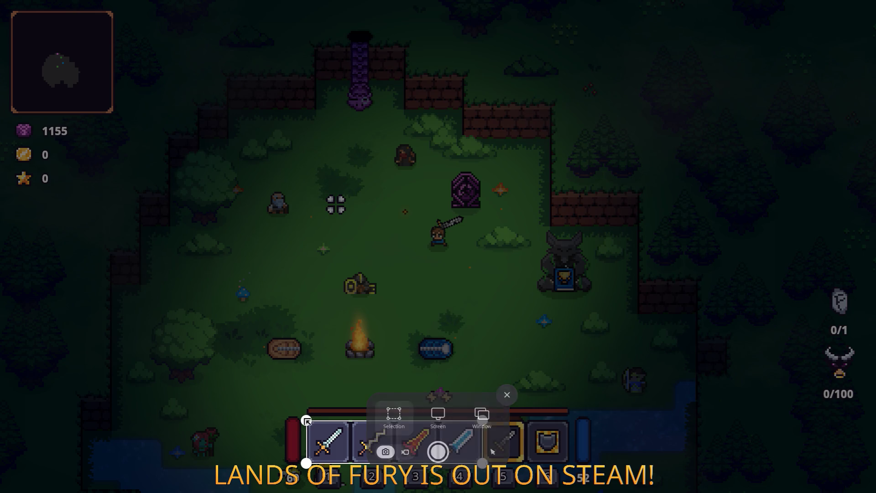
{"action": "left_click", "coordinate": [439, 451]}
{"action": "key", "text": "alt+Tab"}
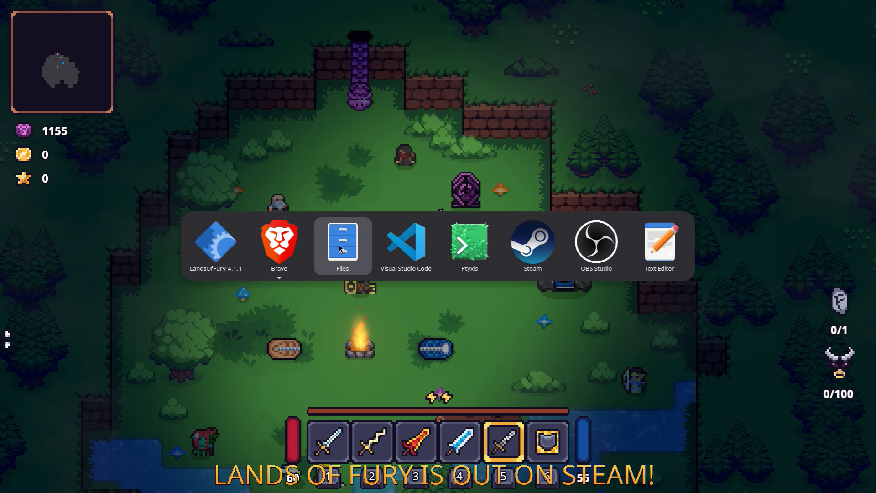
- Dismiss the app switcher and close the Brave window showing the hotbar screenshot
{"action": "key", "text": "Escape"}
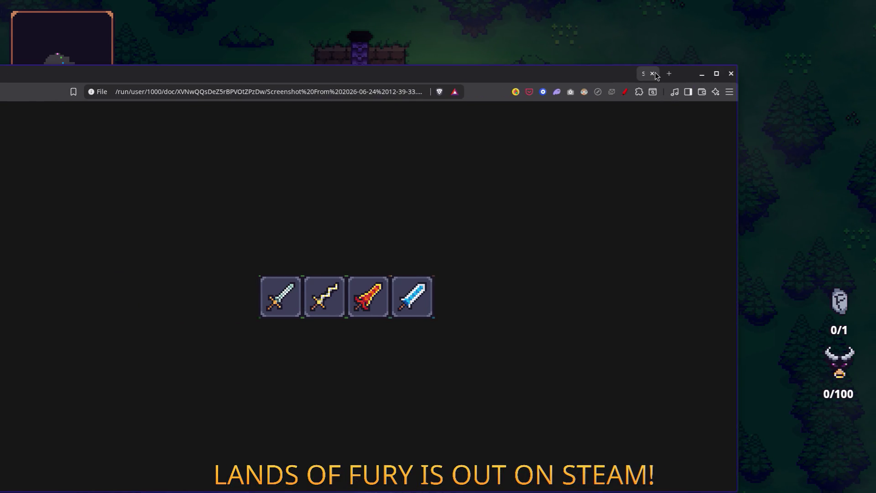
{"action": "mouse_move", "coordinate": [655, 75]}
{"action": "left_mouse_down"}
{"action": "mouse_move", "coordinate": [199, 78]}
{"action": "mouse_move", "coordinate": [106, 69]}
{"action": "left_mouse_up"}
{"action": "left_click", "coordinate": [104, 68]}
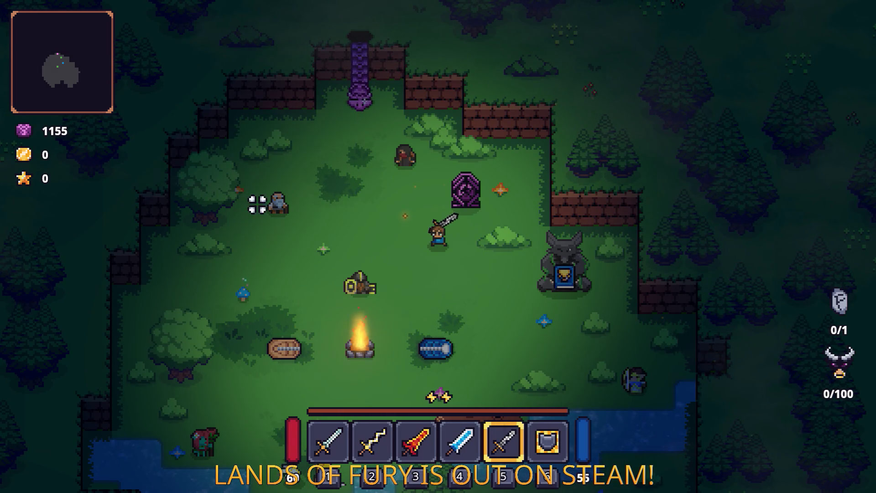
- Walk the hero up, then find GPU Screen Recorder by searching 'g' in Activities and launch it
{"action": "key", "text": "a"}
{"action": "key", "text": "w"}
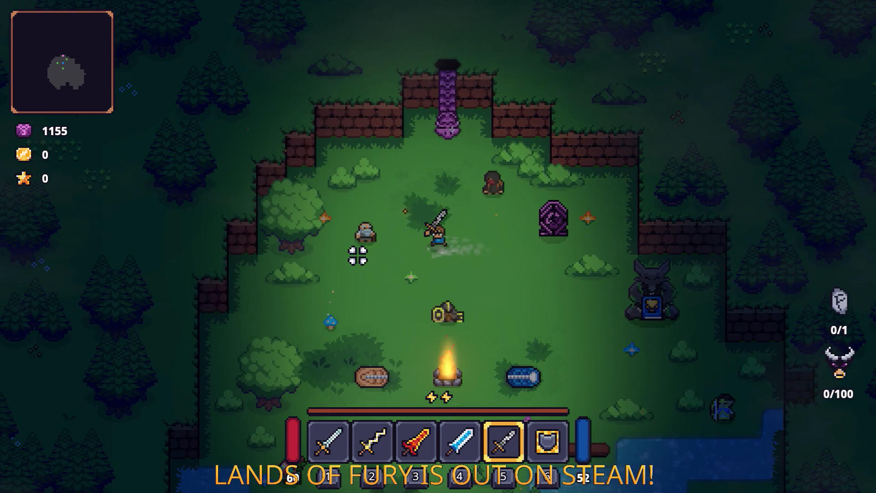
{"action": "key", "text": "w"}
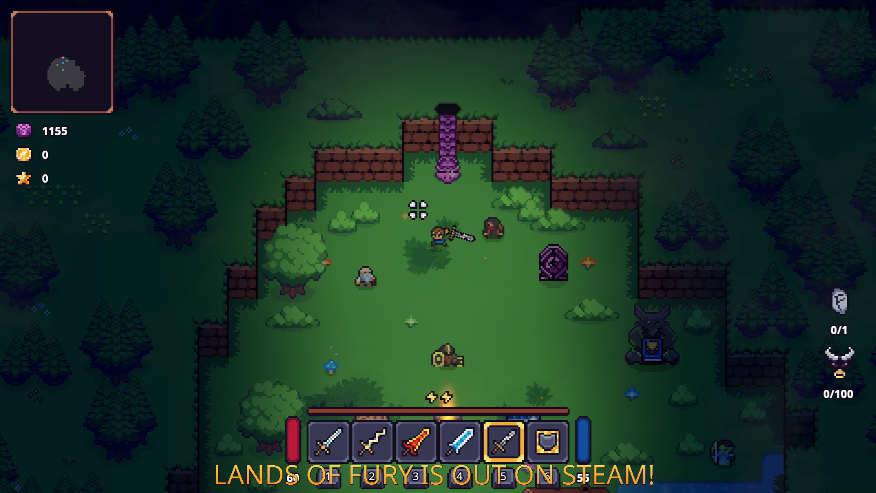
{"action": "key", "text": "super"}
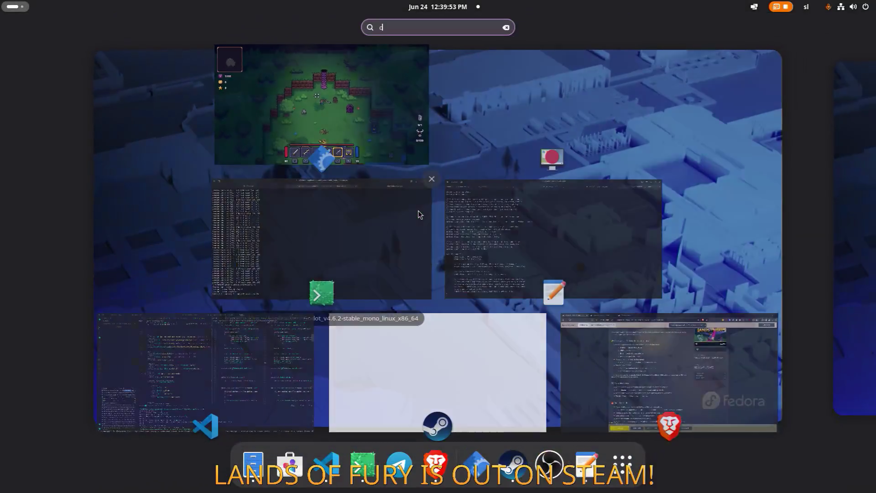
{"action": "type", "text": "ca"}
{"action": "key", "text": "BackSpace"}
{"action": "key", "text": "BackSpace"}
{"action": "type", "text": "vide"}
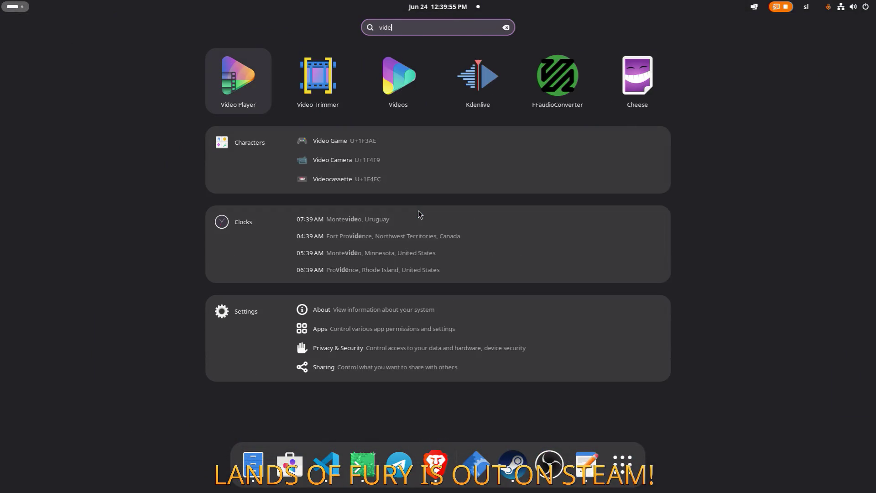
{"action": "key", "text": "BackSpace"}
{"action": "key", "text": "BackSpace"}
{"action": "key", "text": "BackSpace"}
{"action": "type", "text": "g"}
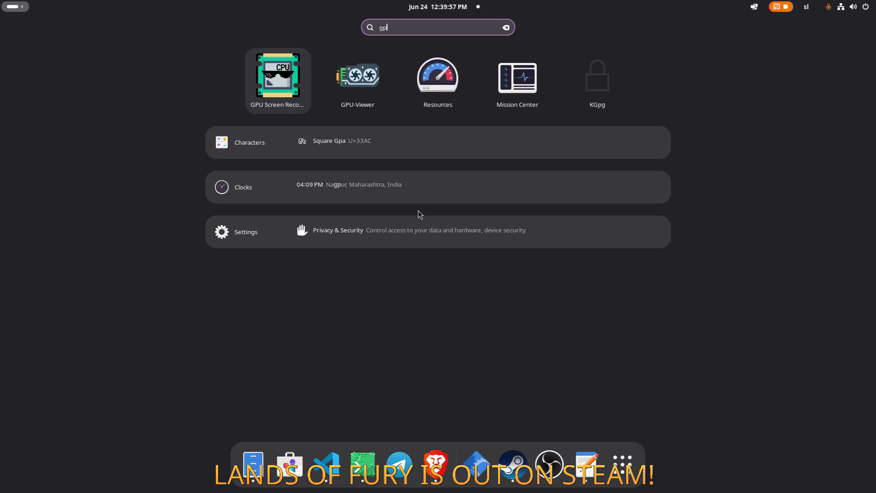
{"action": "key", "text": "Right"}
{"action": "key", "text": "Return"}
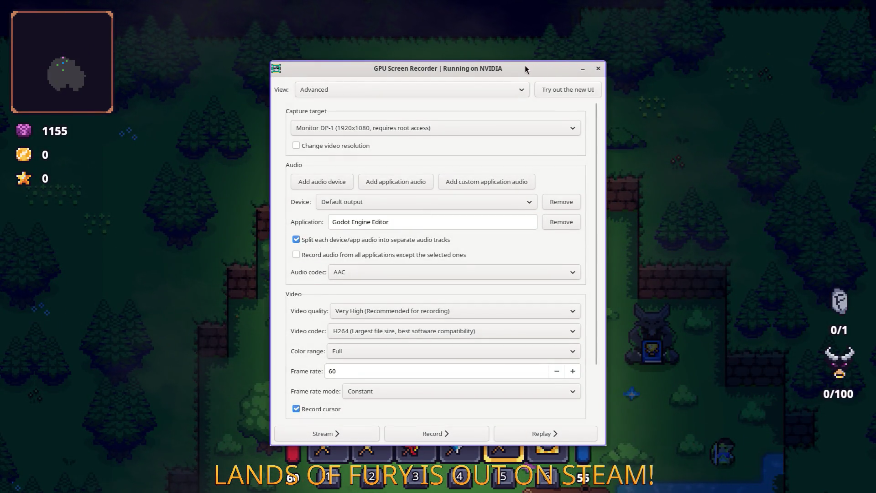
- Move the recorder window aside and add the Elven Mace with Player.AddItem in the console
{"action": "mouse_move", "coordinate": [525, 69]}
{"action": "left_mouse_down"}
{"action": "mouse_move", "coordinate": [191, 99]}
{"action": "mouse_move", "coordinate": [0, 100]}
{"action": "left_mouse_up"}
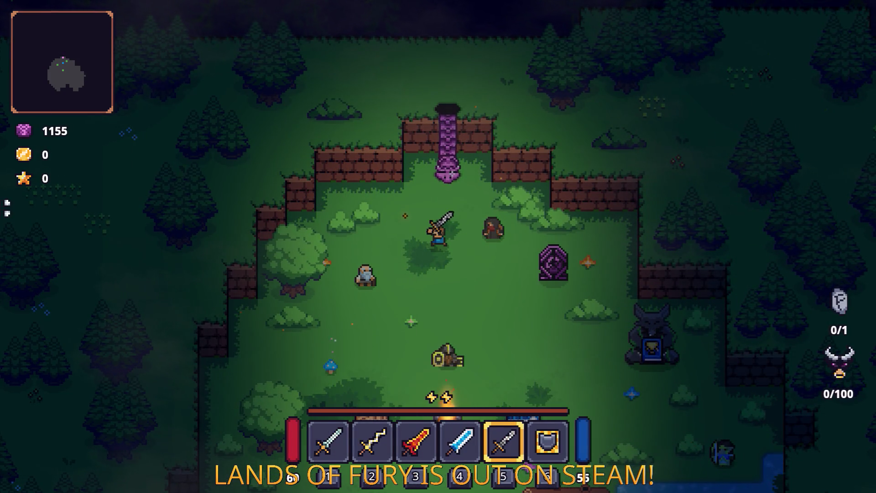
{"action": "key", "text": "1"}
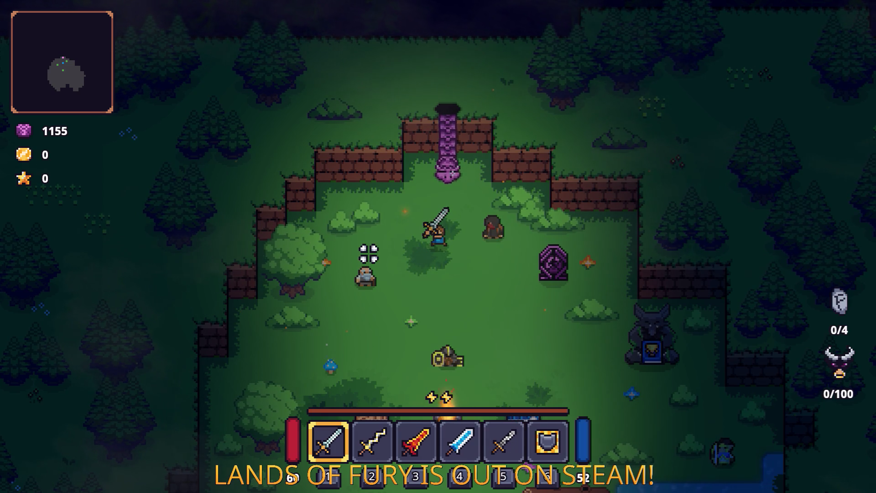
{"action": "key", "text": "grave"}
{"action": "type", "text": "Player.AddItem"}
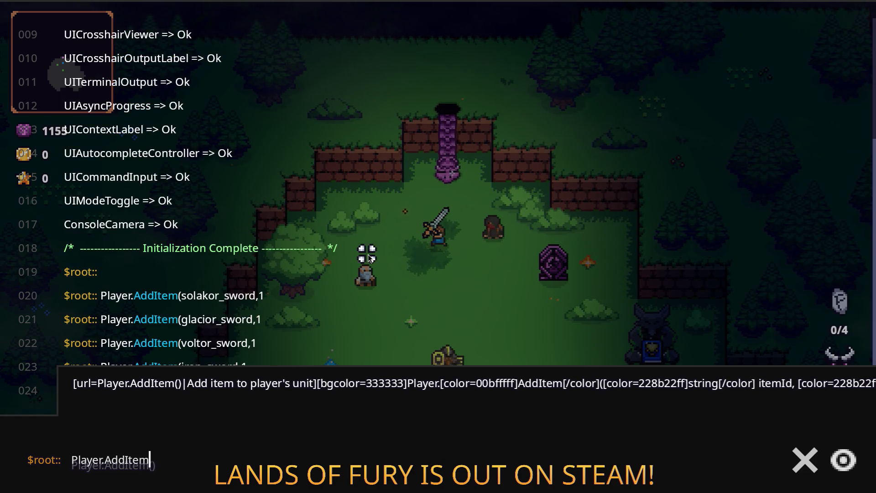
{"action": "type", "text": "(iron_"}
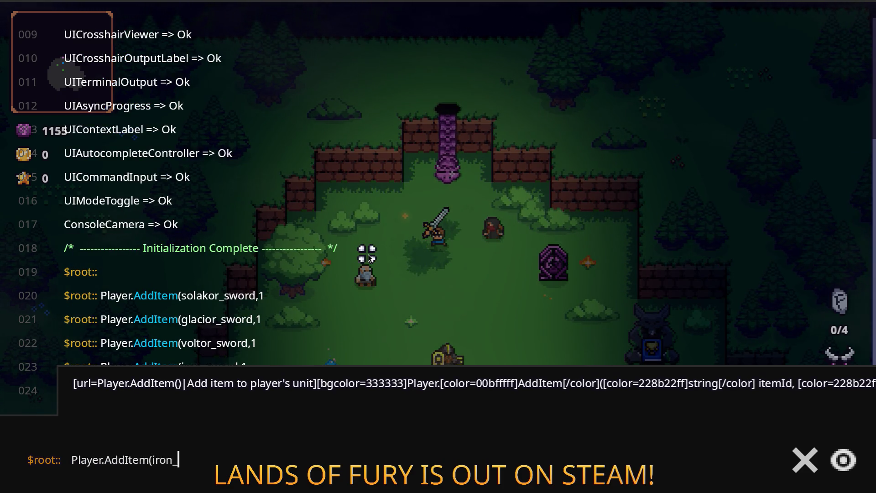
{"action": "type", "text": "hammer,"}
{"action": "type", "text": "1"}
{"action": "key", "text": "Left"}
{"action": "key", "text": "Left"}
{"action": "key", "text": "ctrl+shift+Left"}
{"action": "type", "text": "elven_bace"}
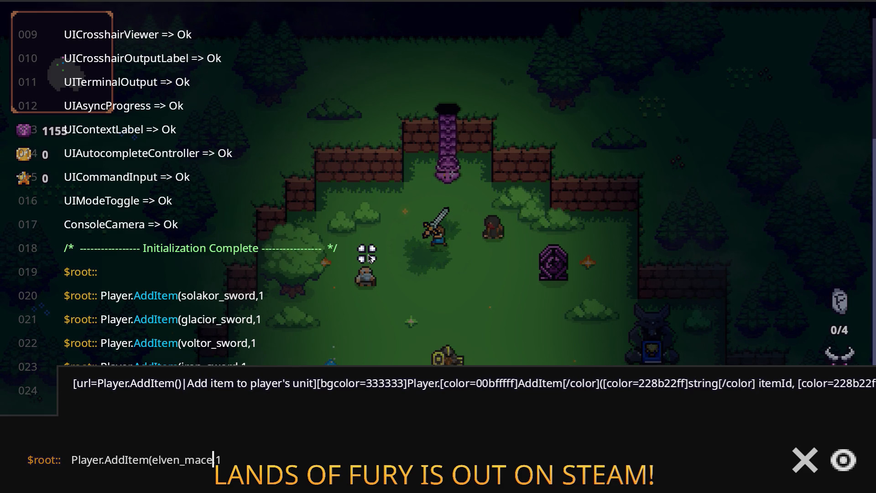
{"action": "key", "text": "Return"}
{"action": "key", "text": "Escape"}
- Place the Elven Mace in the first weapon slot and travel through the purple portal
{"action": "key", "text": "i"}
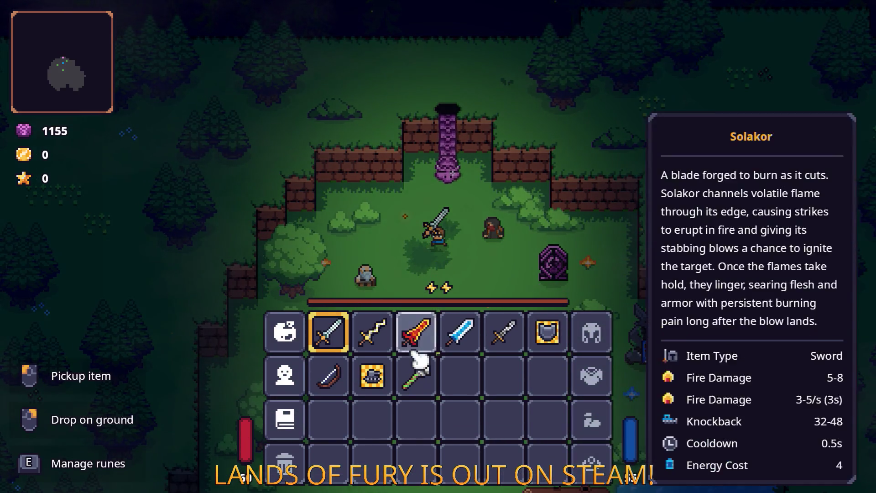
{"action": "left_click", "coordinate": [416, 375]}
{"action": "left_click", "coordinate": [329, 332]}
{"action": "key", "text": "i"}
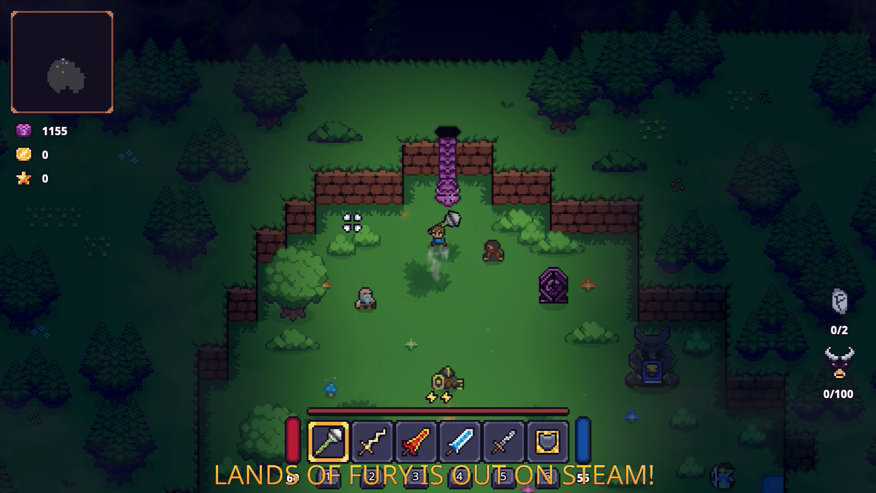
{"action": "key", "text": "grave"}
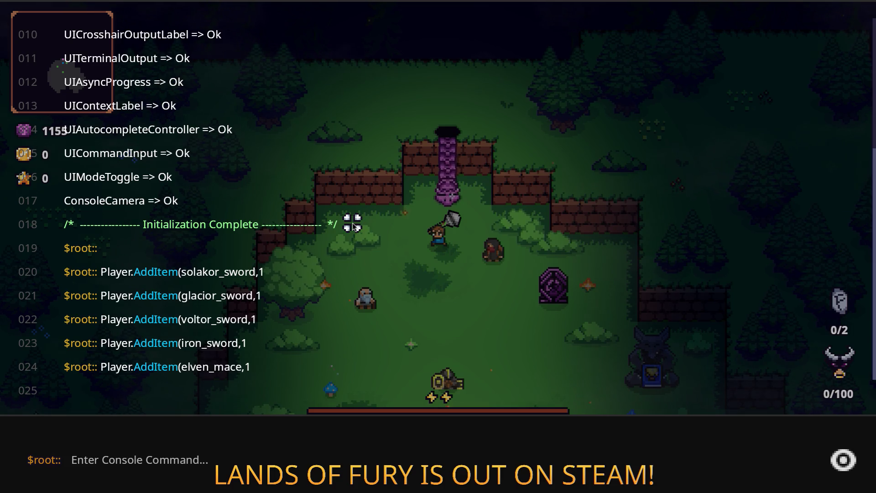
{"action": "key", "text": "grave"}
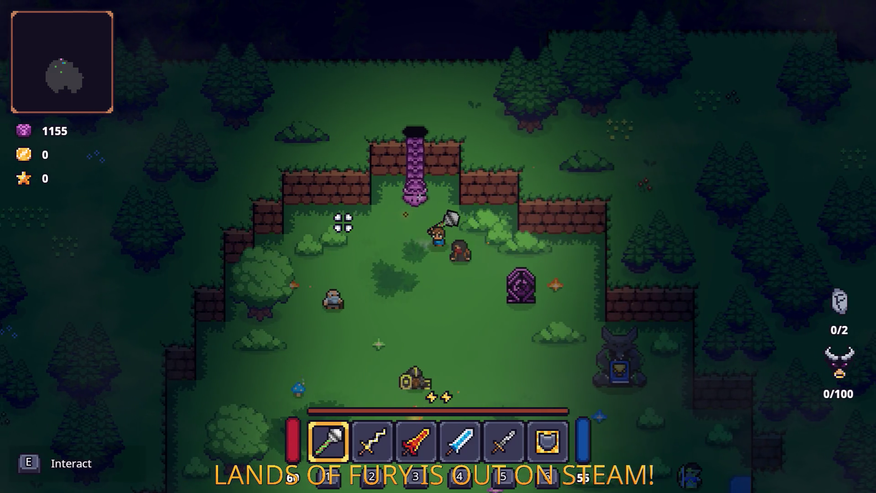
{"action": "key", "text": "e"}
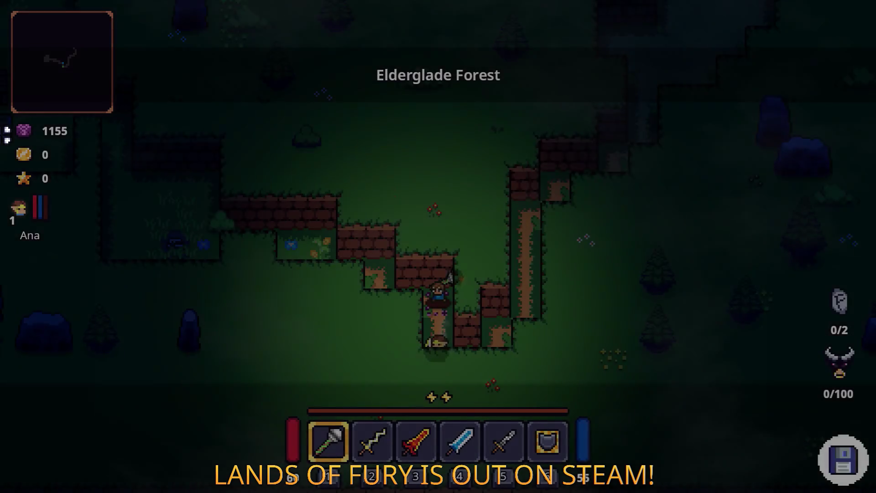
- Walk through the corridor onto the dirt clearing toward the campfire
{"action": "key", "text": "s"}
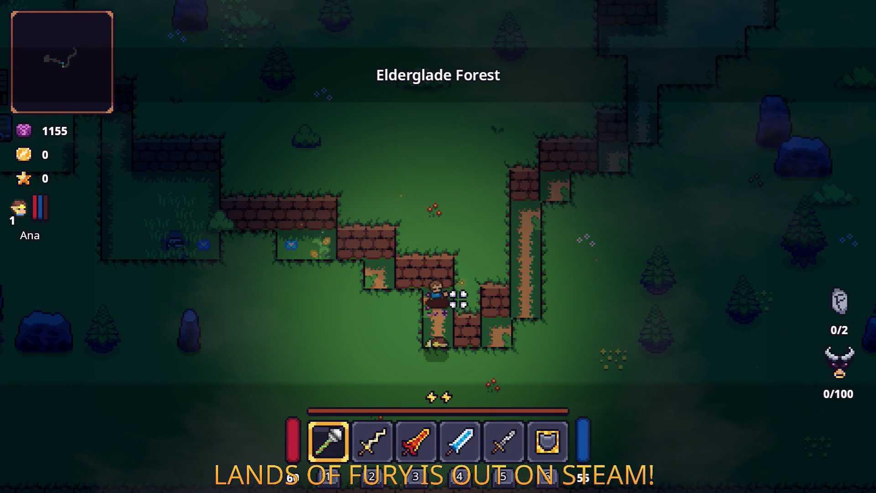
{"action": "key", "text": "d"}
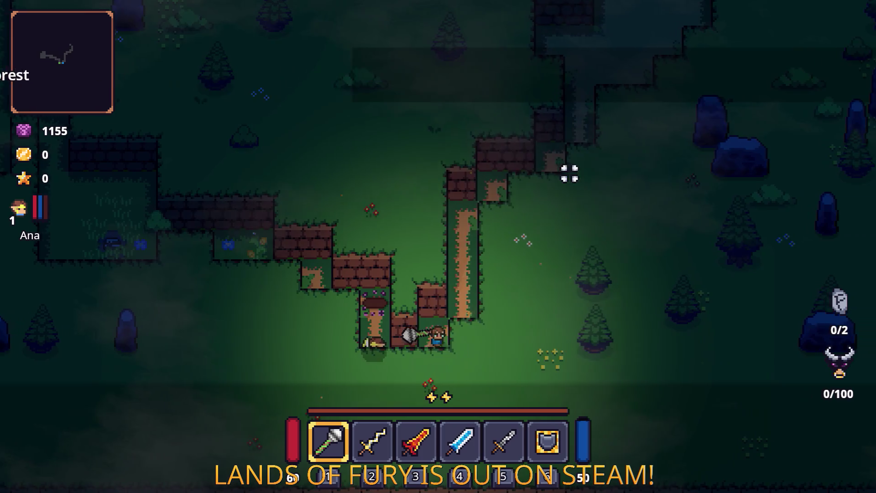
{"action": "key", "text": "d"}
{"action": "key", "text": "w"}
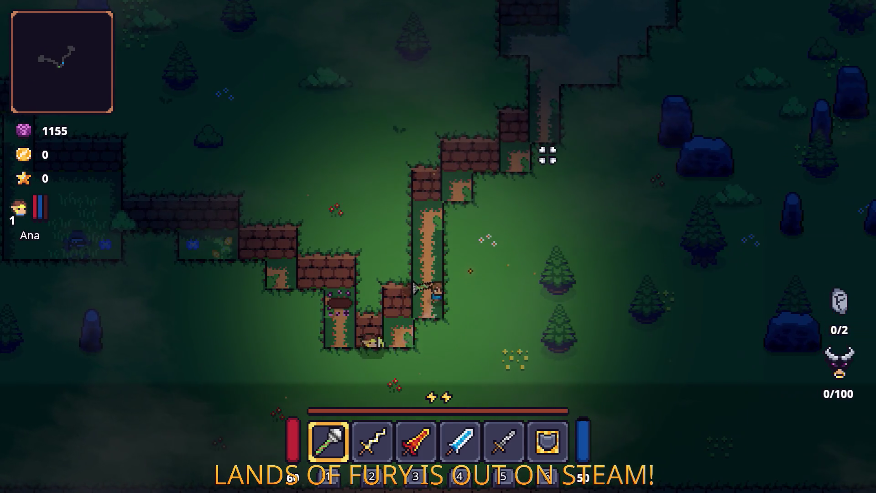
{"action": "key", "text": "d"}
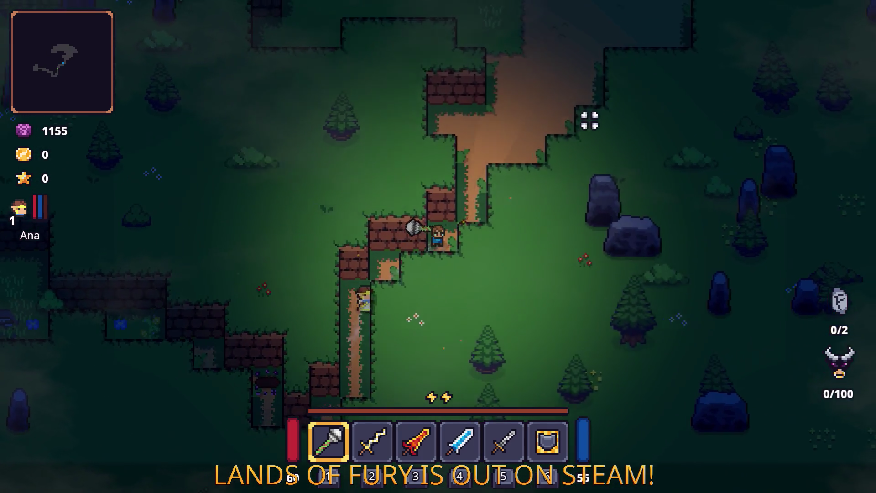
{"action": "key", "text": "w"}
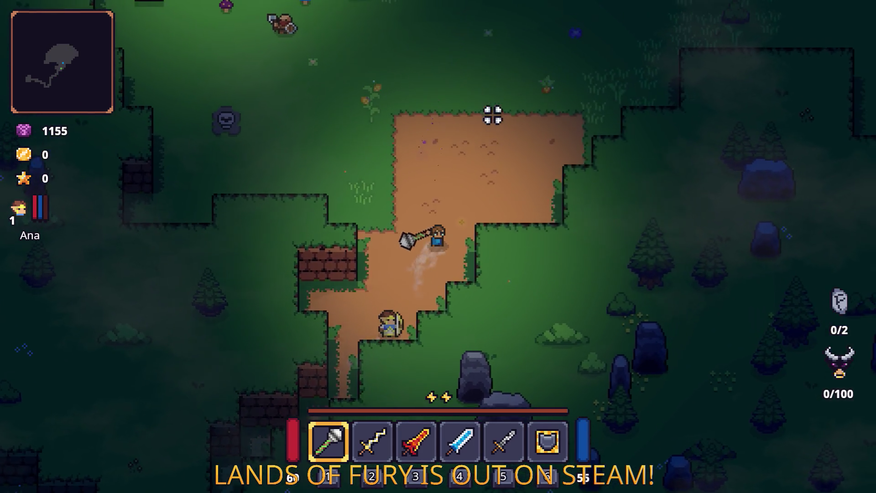
{"action": "key", "text": "w"}
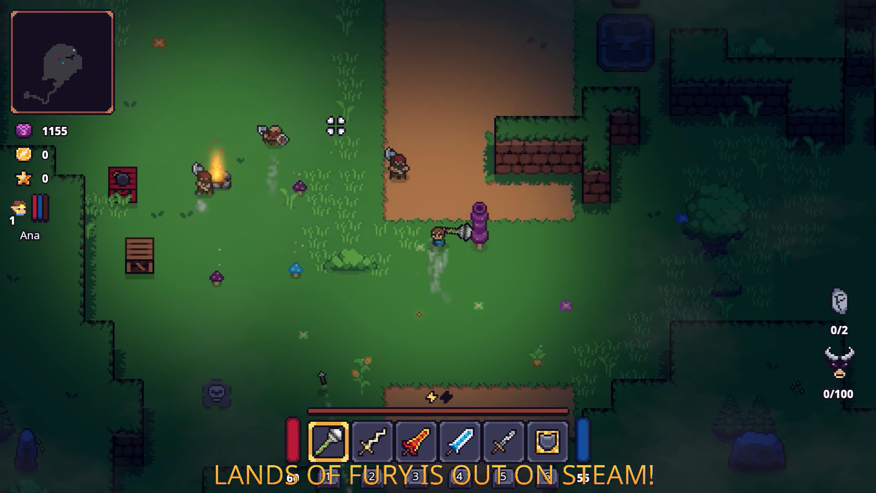
- Fight the enemies near the campfire with the mace until the counter reads 19/100
{"action": "key", "text": "w"}
{"action": "key", "text": "a"}
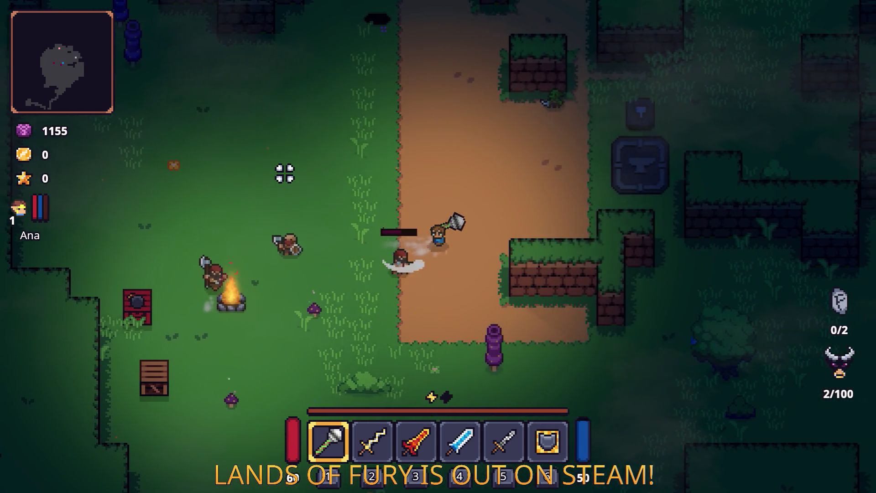
{"action": "key", "text": "d"}
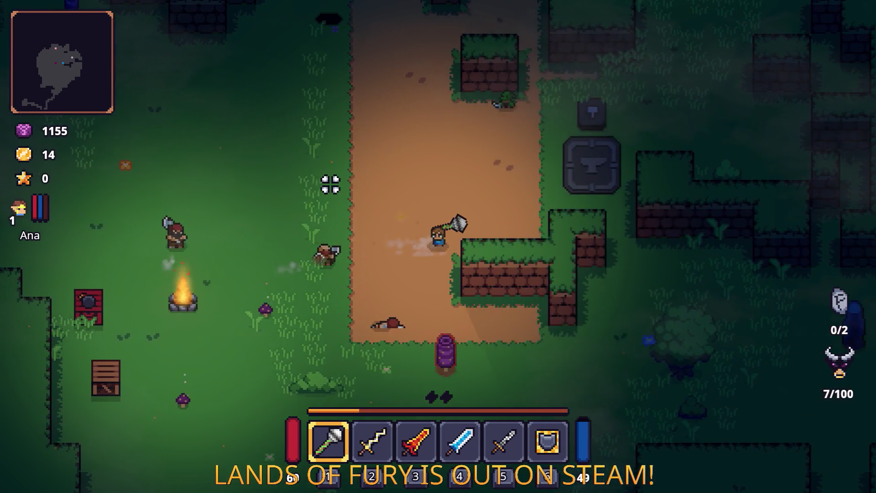
{"action": "key", "text": "d"}
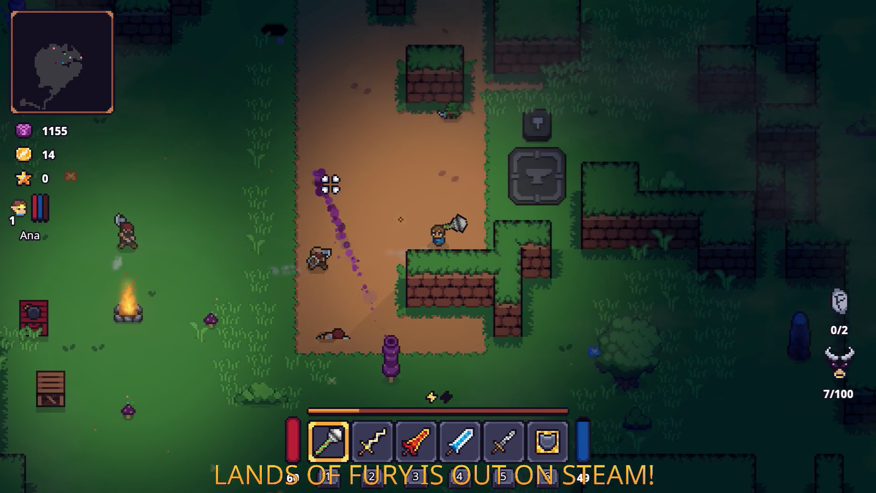
{"action": "key", "text": "a"}
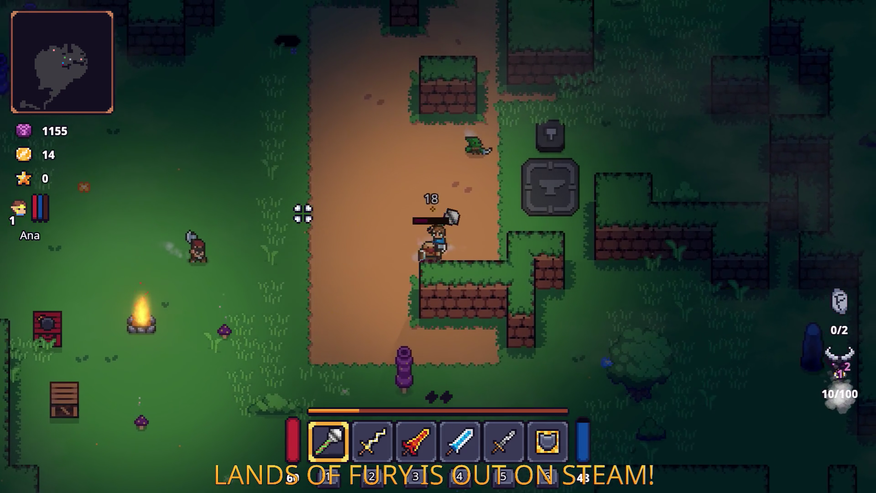
{"action": "key", "text": "d"}
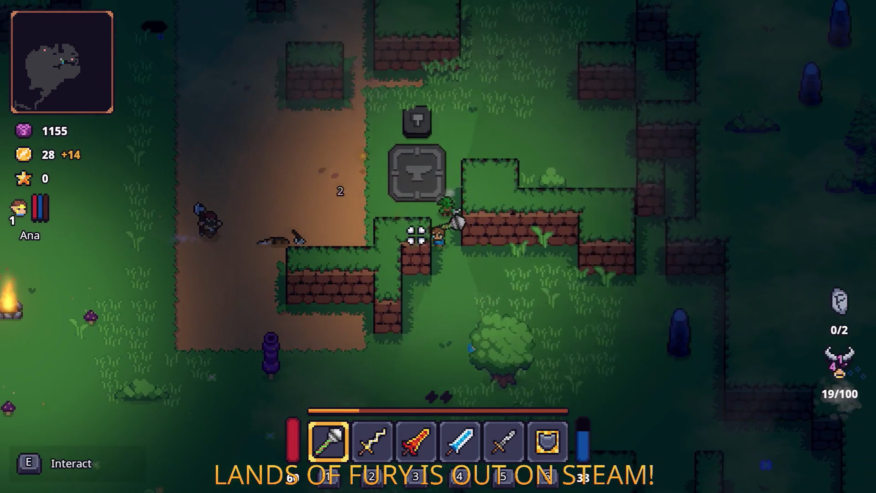
{"action": "key", "text": "s"}
{"action": "key", "text": "d"}
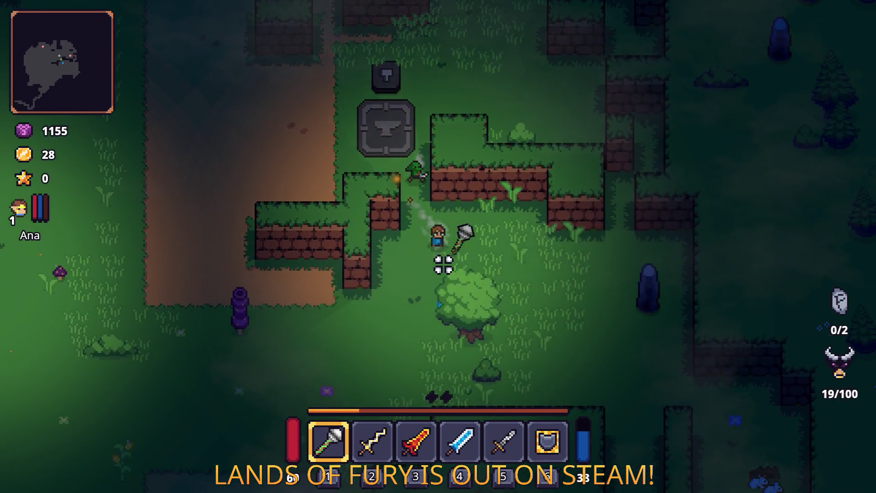
{"action": "key", "text": "grave"}
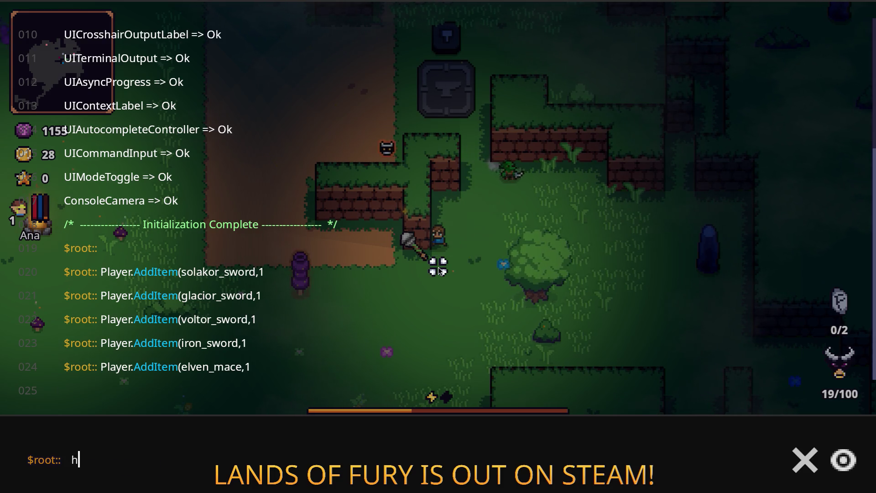
- Close the developer console and roam along the dirt path, swinging the mace at an enemy
{"action": "key", "text": "grave"}
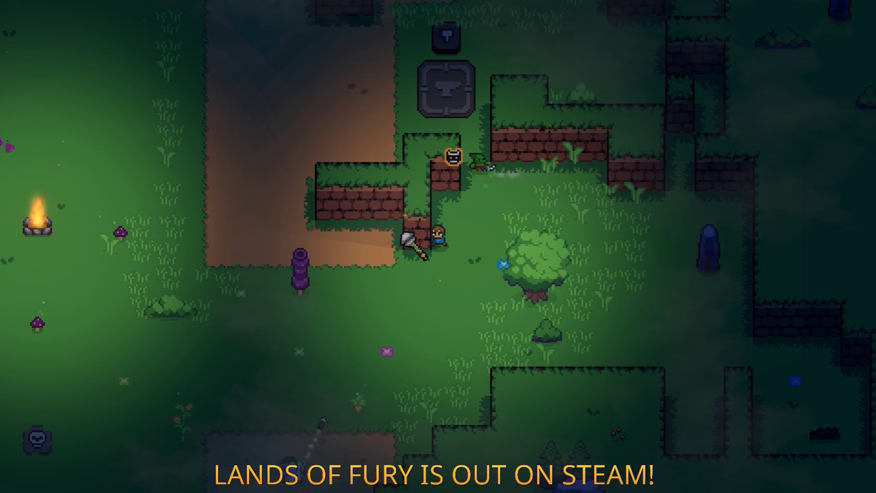
{"action": "key", "text": "d"}
{"action": "key", "text": "w"}
{"action": "key", "text": "a"}
{"action": "key", "text": "w"}
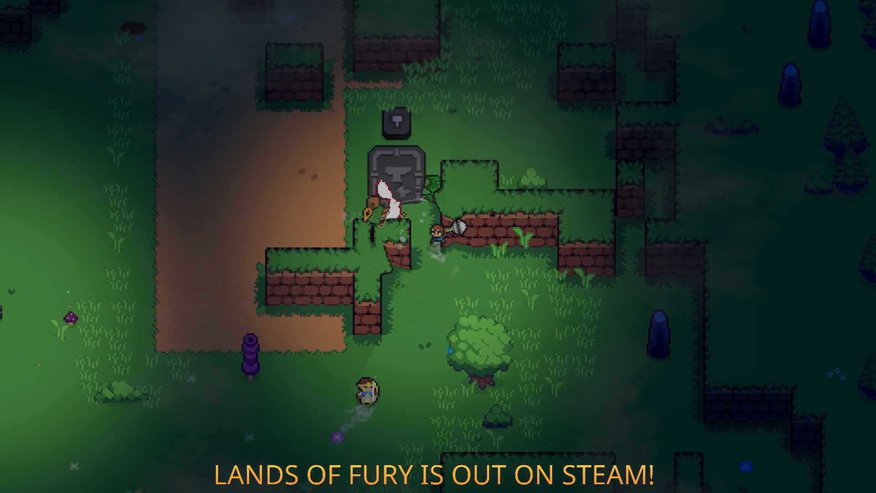
{"action": "key", "text": "a"}
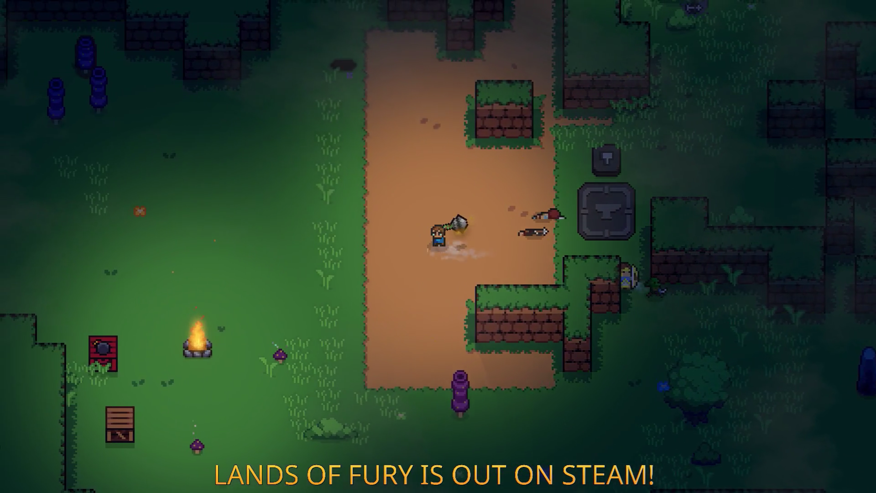
{"action": "key", "text": "s"}
{"action": "key", "text": "s"}
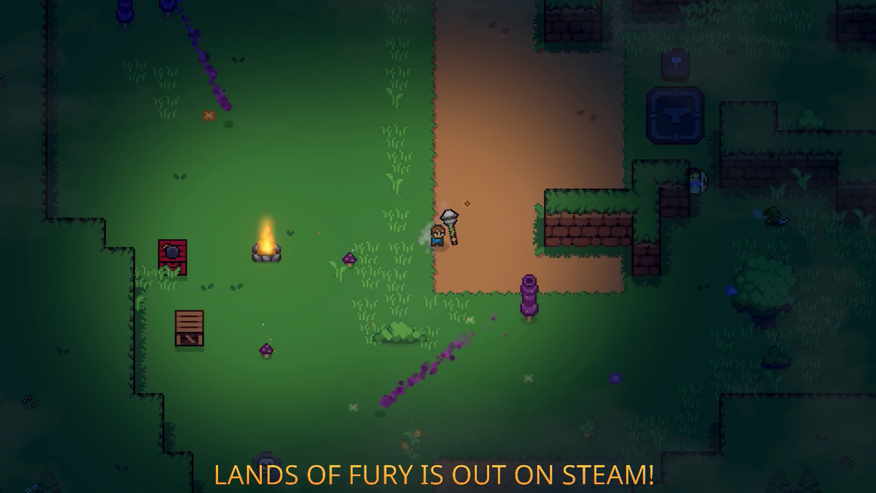
{"action": "key", "text": "d"}
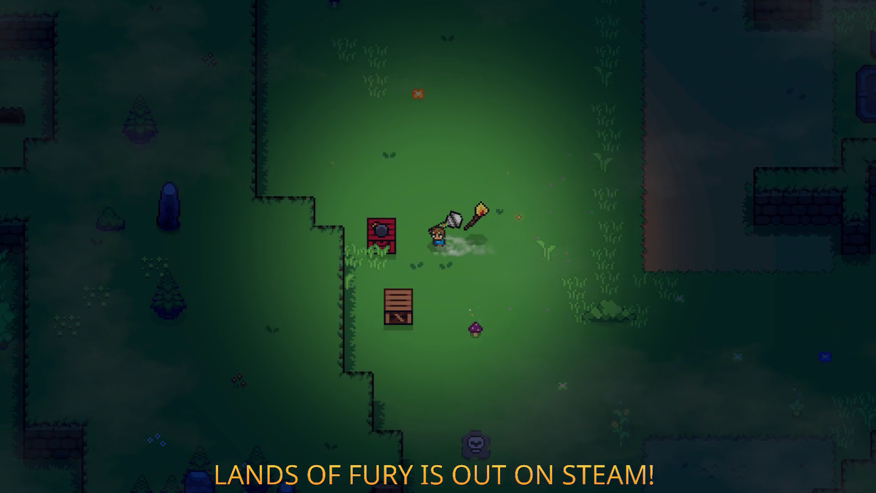
- Walk up the clearing, run right past the campfire, then return along the path
{"action": "key", "text": "w"}
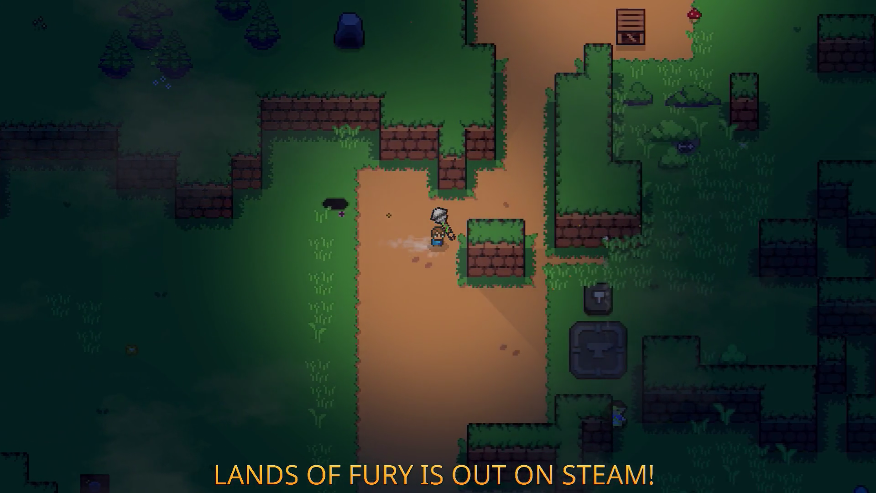
{"action": "key", "text": "w"}
{"action": "key", "text": "d"}
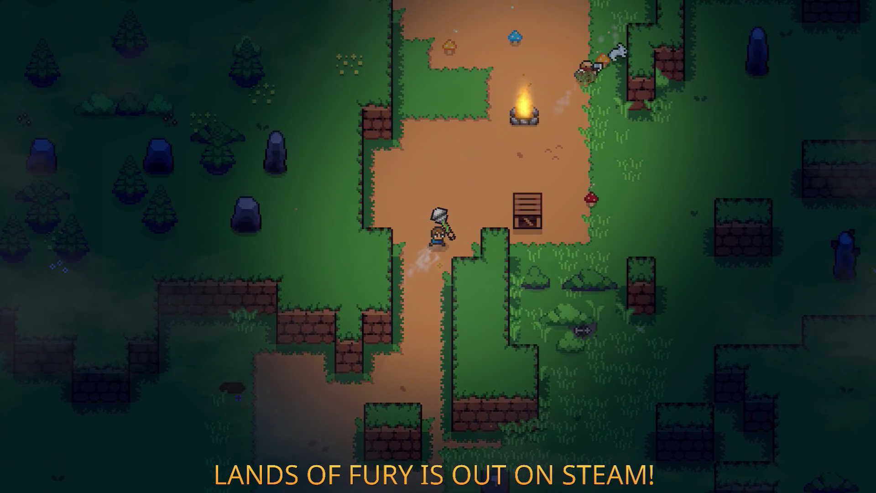
{"action": "key", "text": "d"}
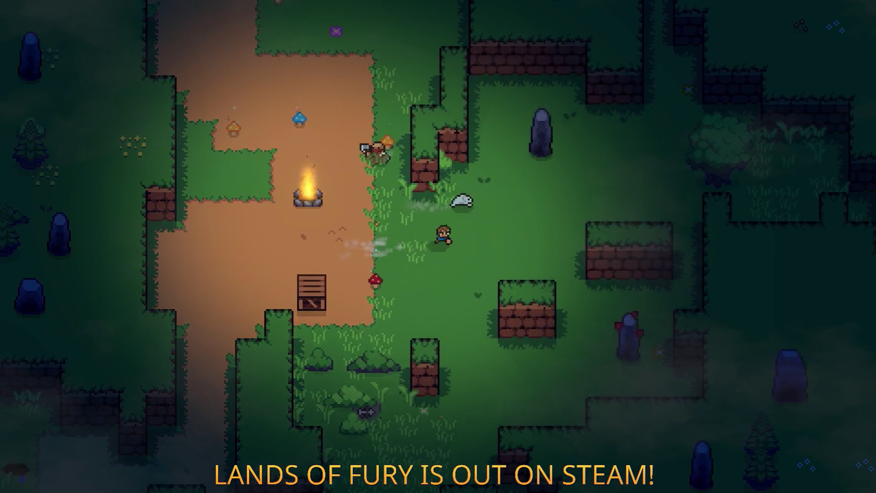
{"action": "key", "text": "w"}
{"action": "key", "text": "a"}
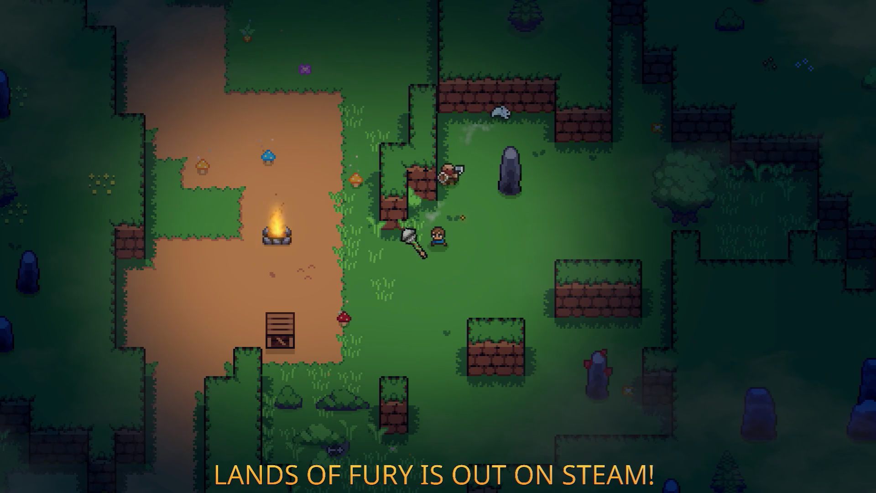
{"action": "key", "text": "a"}
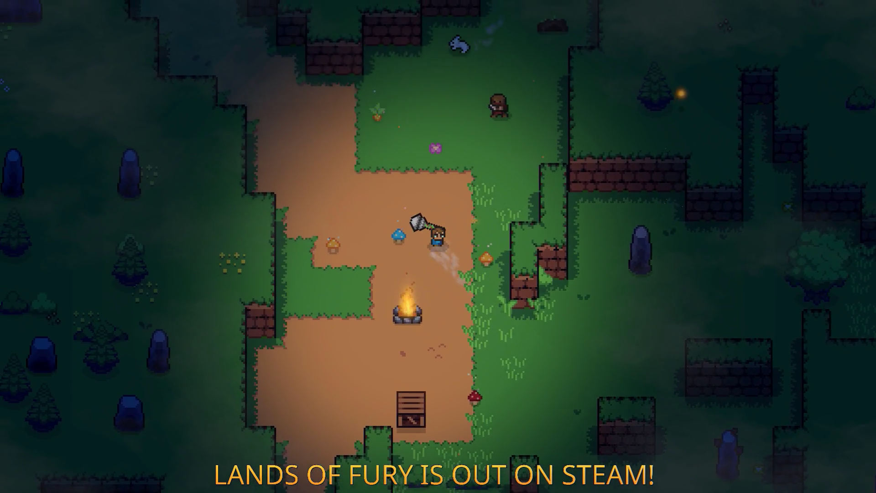
{"action": "key", "text": "w"}
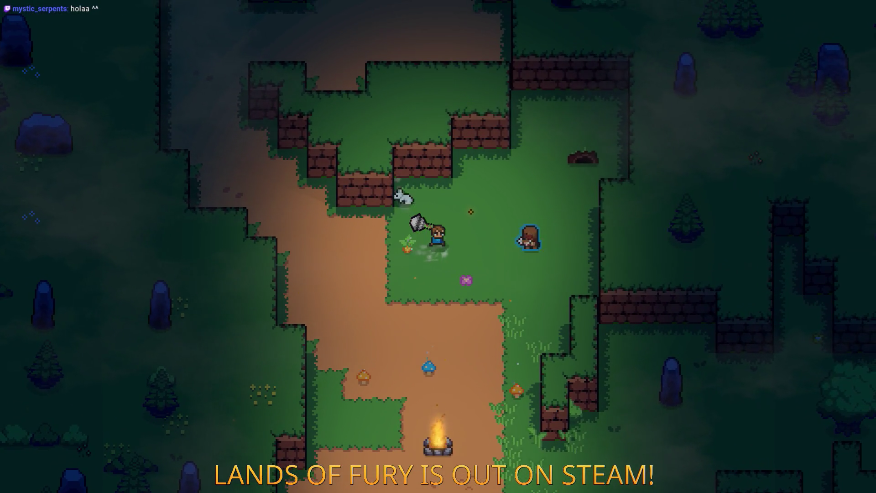
{"action": "key", "text": "s"}
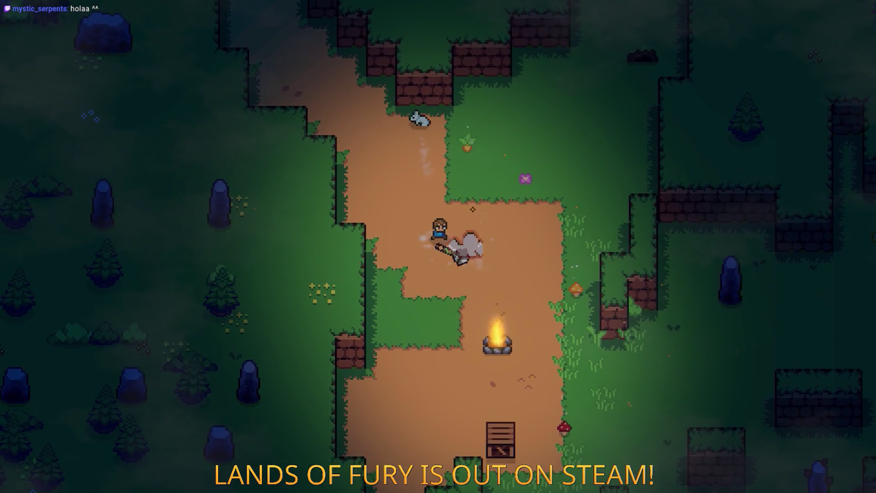
- Attack the rabbit beside the hero with the mace, then circle the campfire through the grass
{"action": "key", "text": "d"}
{"action": "key", "text": "w"}
{"action": "key", "text": "a"}
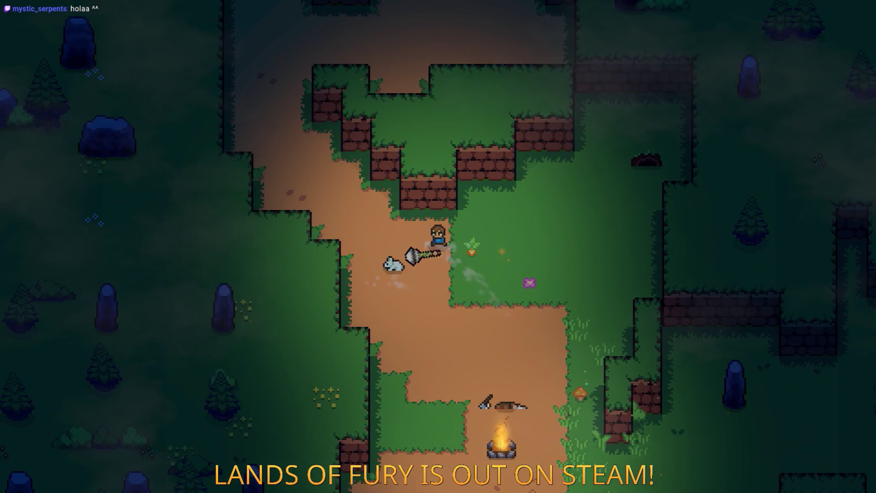
{"action": "key", "text": "s"}
{"action": "key", "text": "d"}
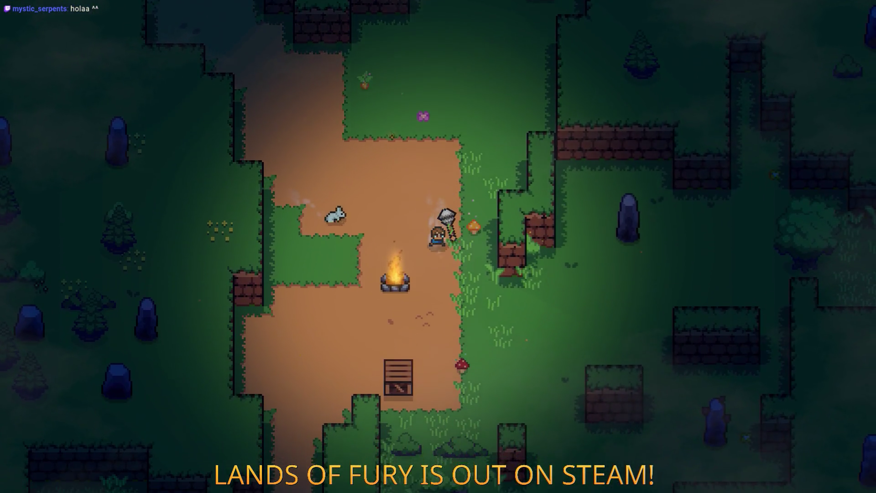
{"action": "key", "text": "d"}
{"action": "key", "text": "w"}
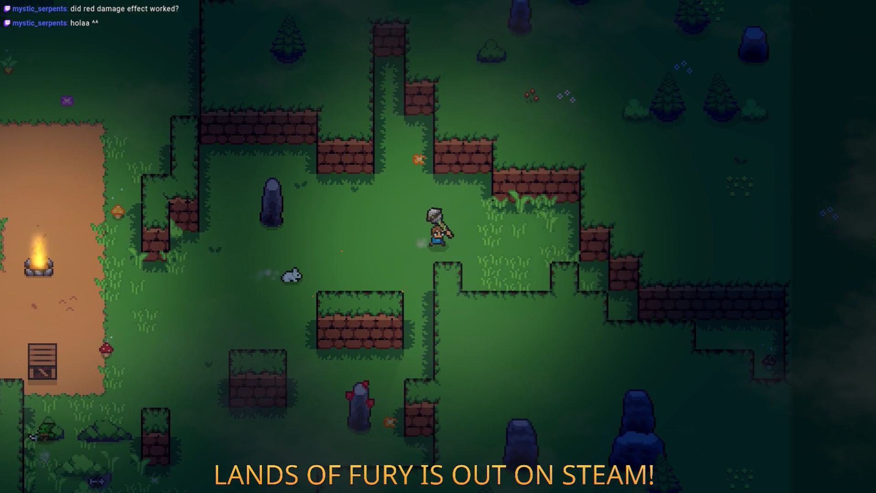
{"action": "key", "text": "a"}
{"action": "key", "text": "s"}
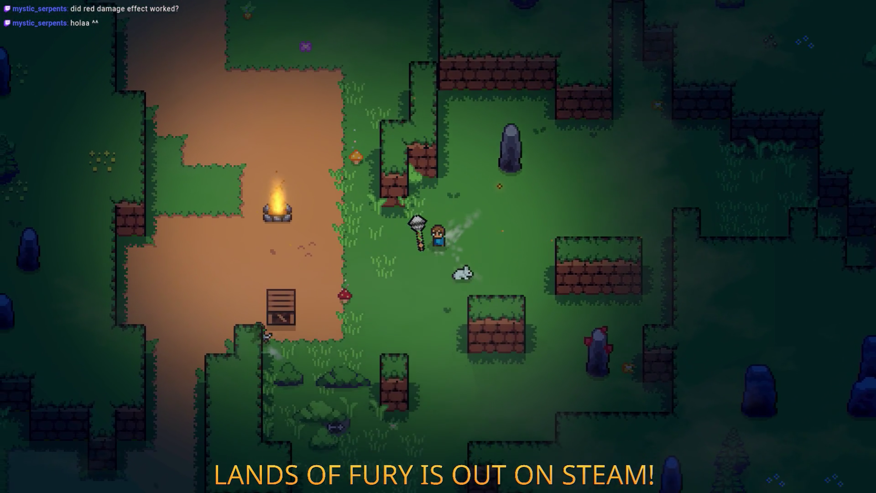
- Head up-left, then walk down past the goblin and crate to the anvil, swinging the mace
{"action": "key", "text": "a"}
{"action": "key", "text": "w"}
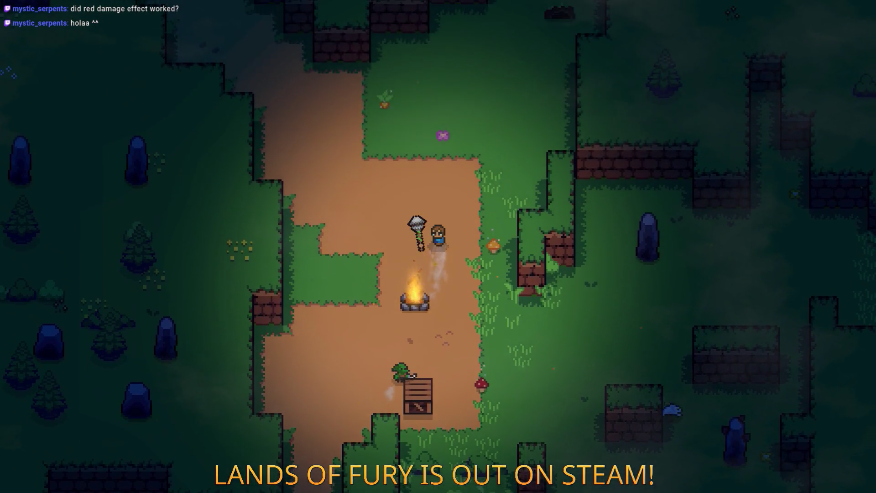
{"action": "key", "text": "w"}
{"action": "key", "text": "a"}
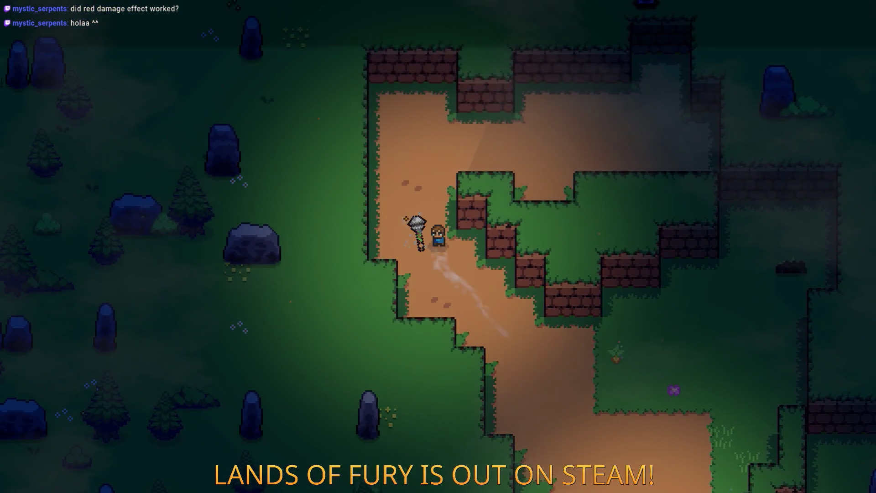
{"action": "key", "text": "s"}
{"action": "key", "text": "d"}
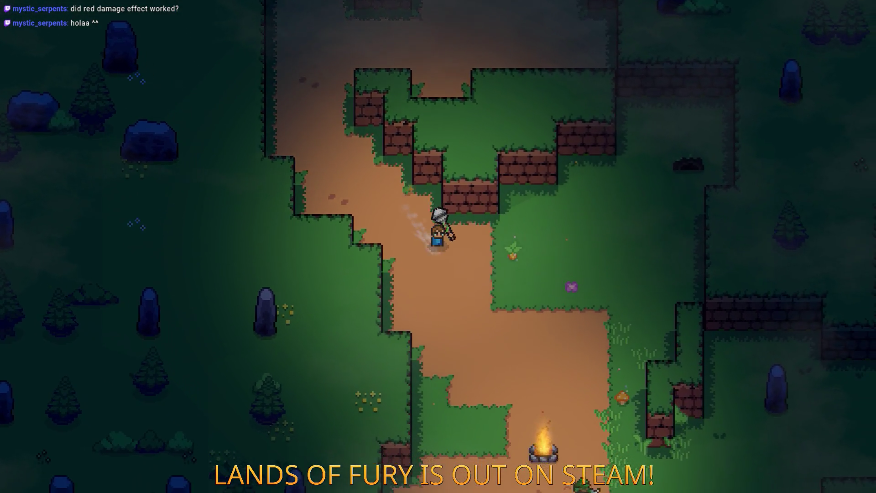
{"action": "key", "text": "s"}
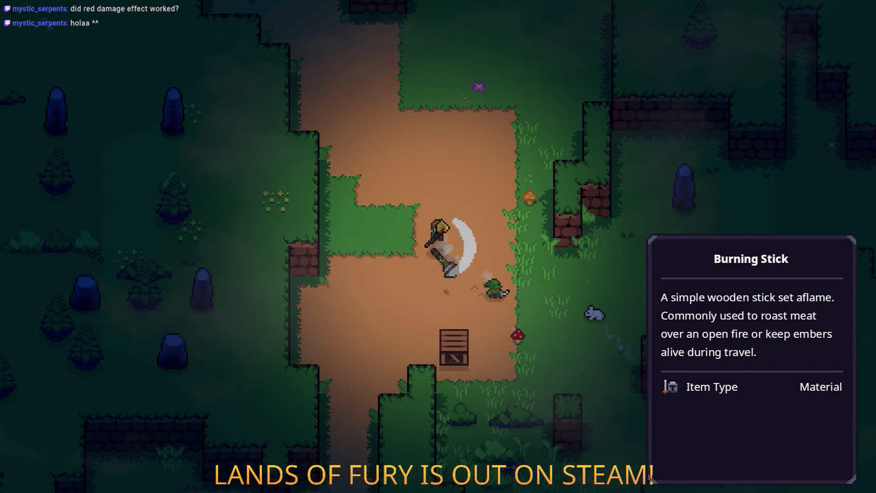
{"action": "key", "text": "s"}
{"action": "key", "text": "d"}
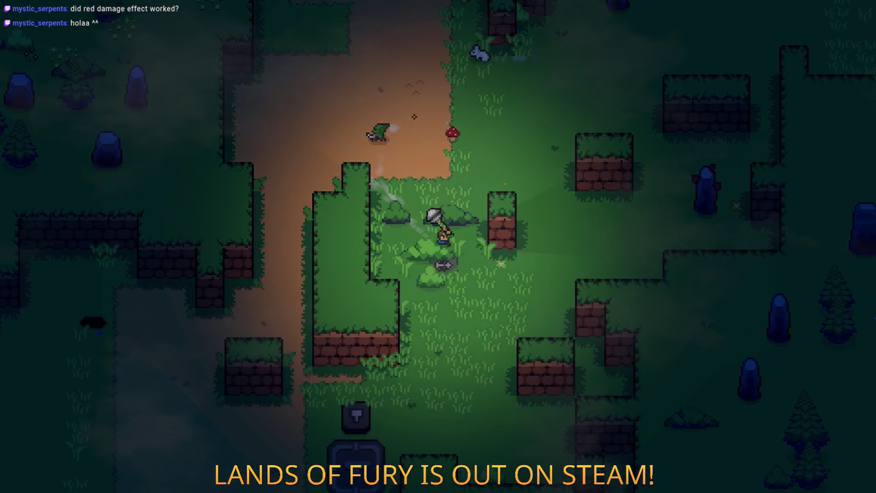
{"action": "key", "text": "s"}
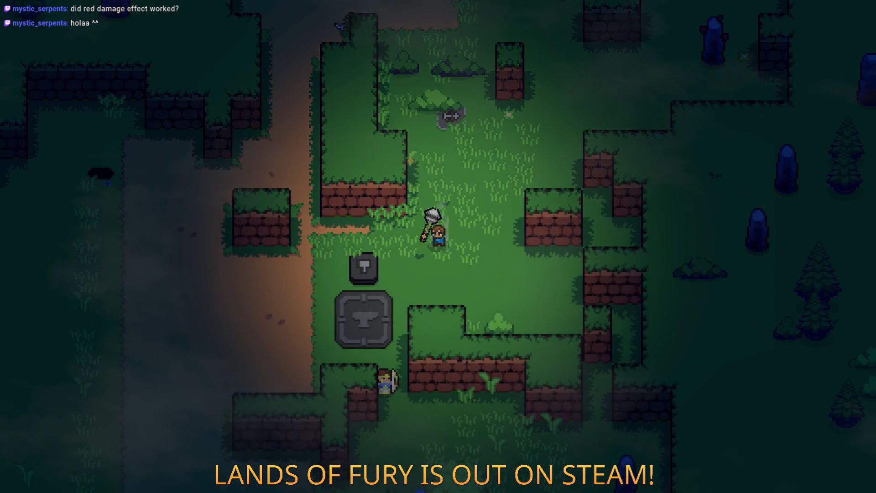
{"action": "key", "text": "a"}
{"action": "key", "text": "a"}
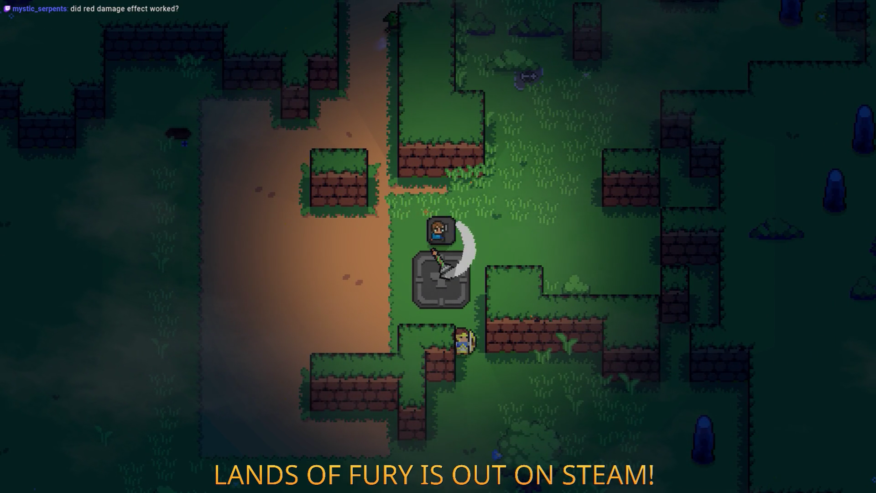
- Cross the path into the open grass and clearing, then bring up the developer console, cleared
{"action": "key", "text": "a"}
{"action": "key", "text": "s"}
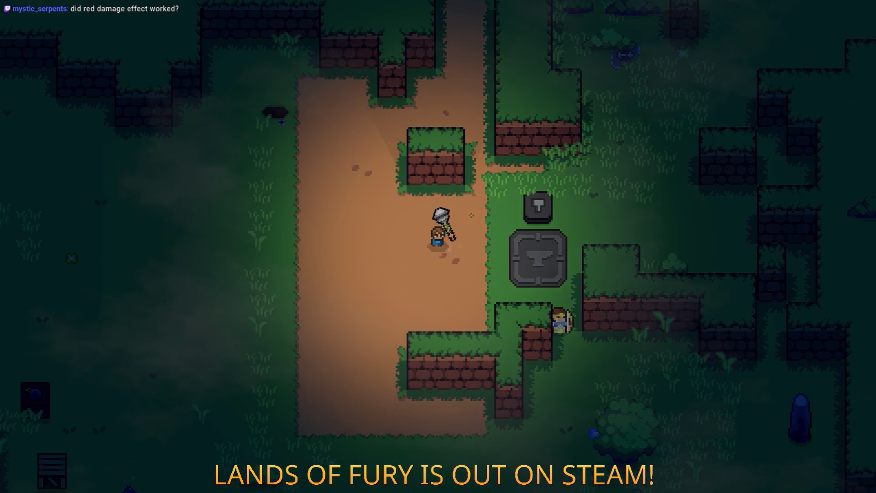
{"action": "key", "text": "a"}
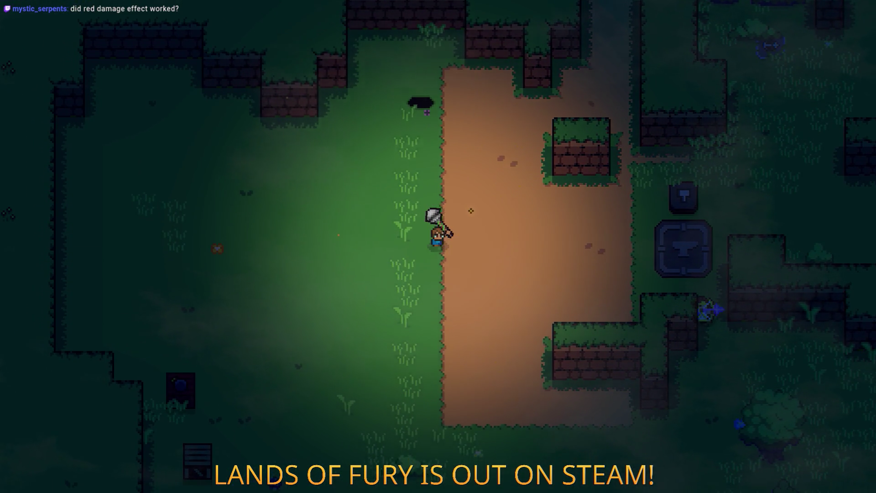
{"action": "key", "text": "s"}
{"action": "key", "text": "d"}
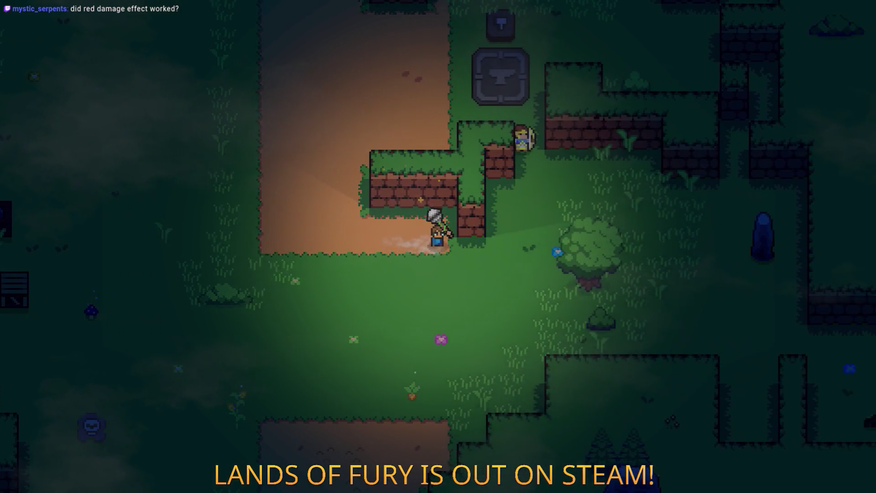
{"action": "key", "text": "s"}
{"action": "key", "text": "a"}
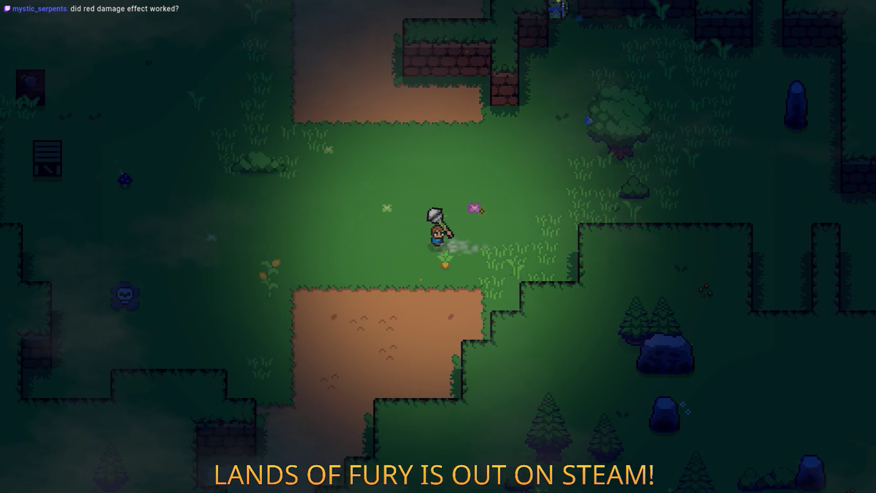
{"action": "key", "text": "w"}
{"action": "key", "text": "a"}
{"action": "key", "text": "grave"}
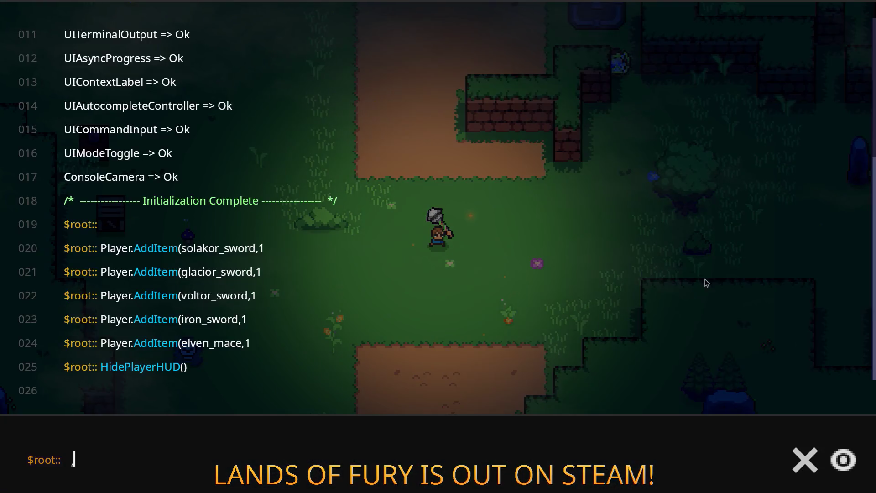
{"action": "key", "text": "BackSpace"}
- Spawn a bunny wizard with Level.SpawnUnit(bunny_wizard,1), then step back and view the Elven Mace stats
{"action": "type", "text": "Level."}
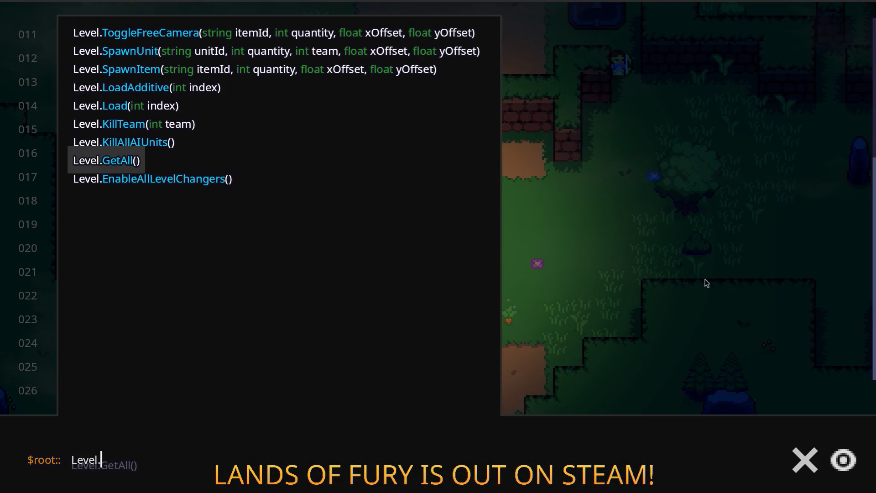
{"action": "type", "text": "Sp"}
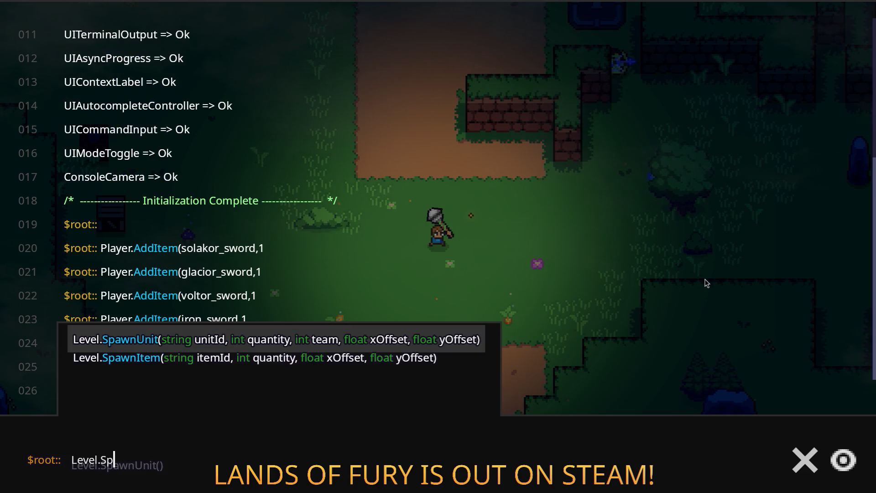
{"action": "key", "text": "Tab"}
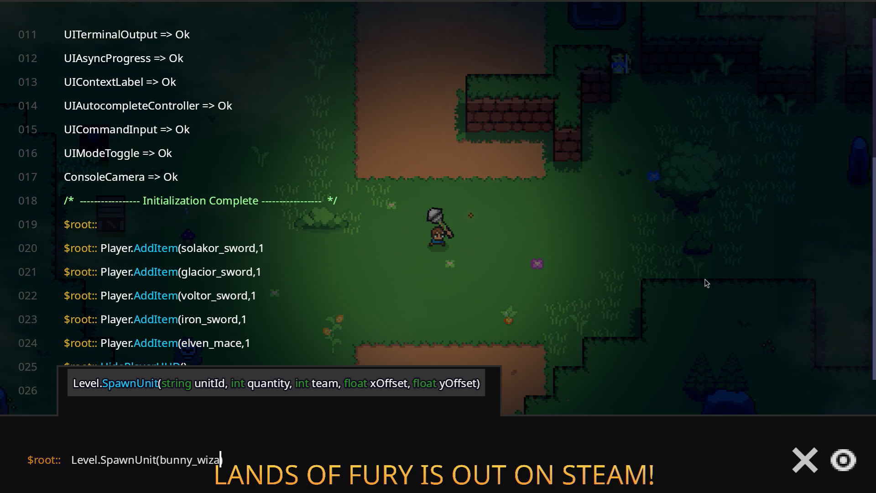
{"action": "type", "text": "1"}
{"action": "key", "text": "Return"}
{"action": "key", "text": "Up"}
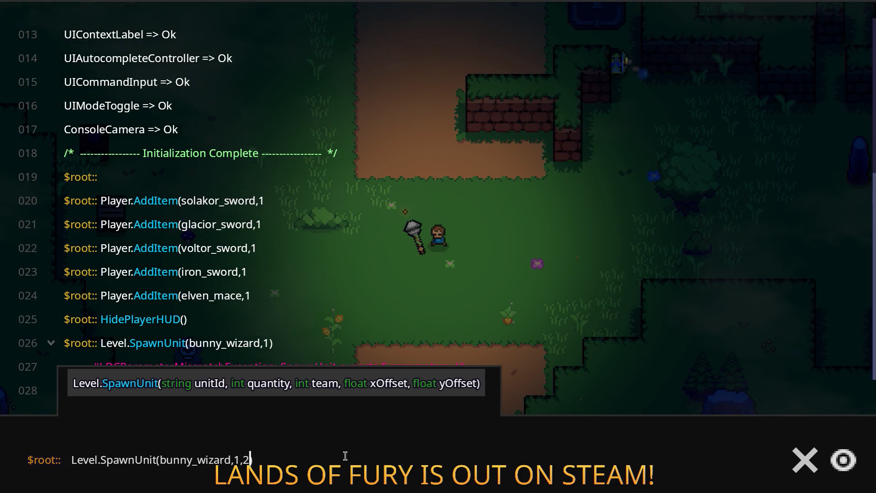
{"action": "key", "text": "Return"}
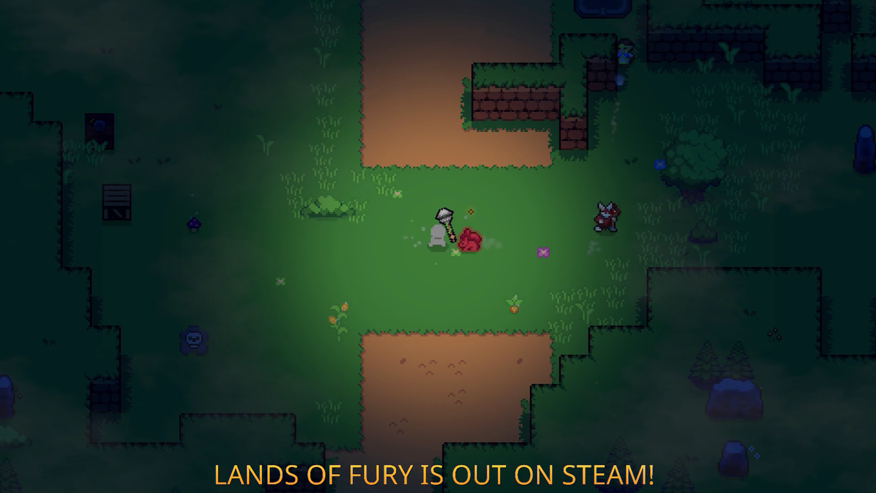
{"action": "key", "text": "a"}
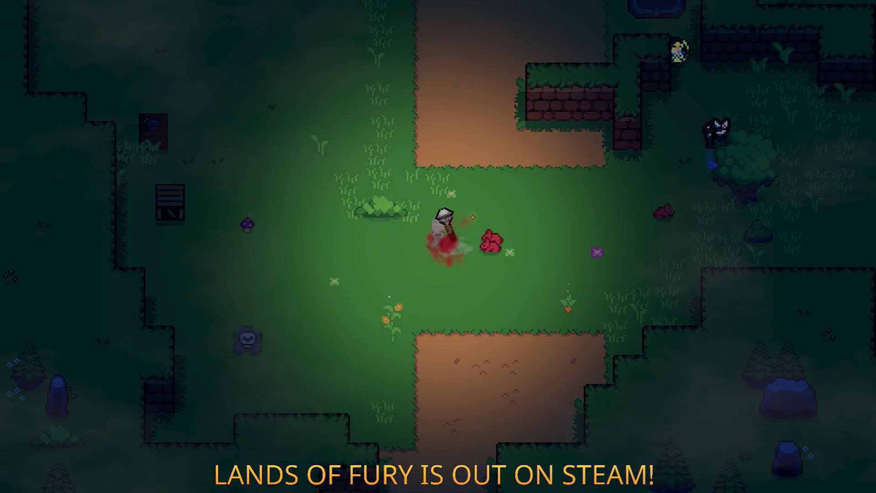
{"action": "key", "text": "a"}
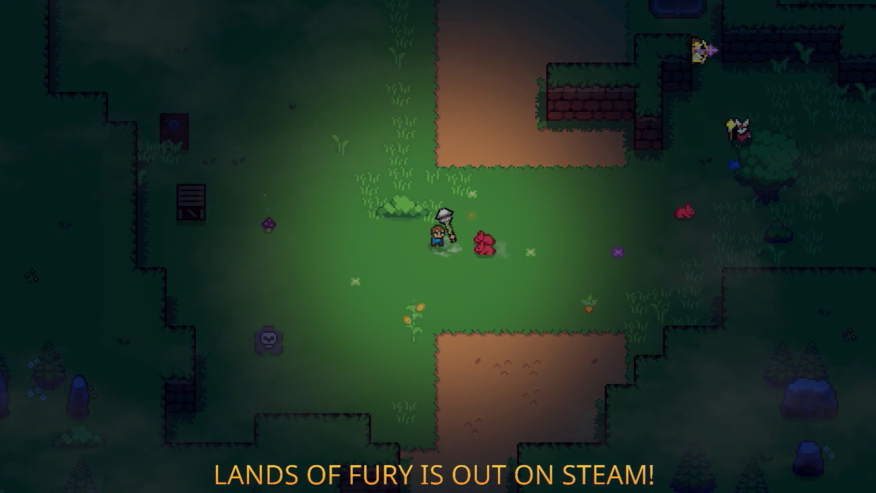
{"action": "key", "text": "alt+Tab"}
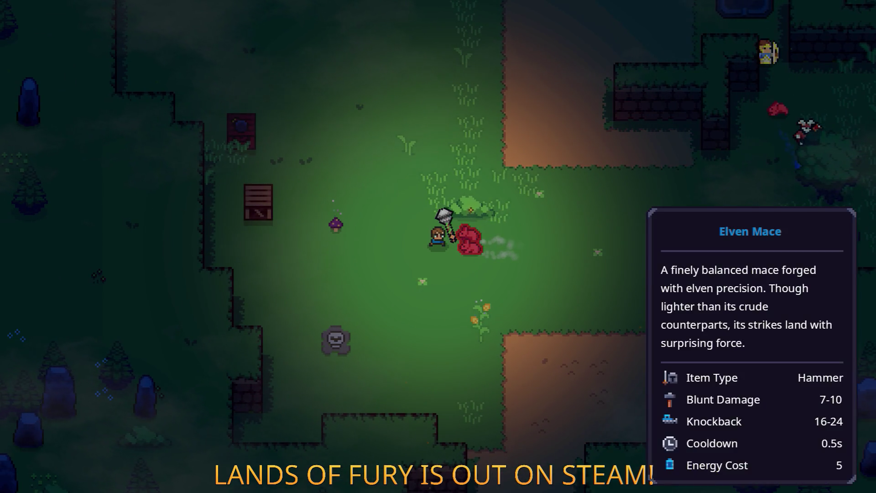
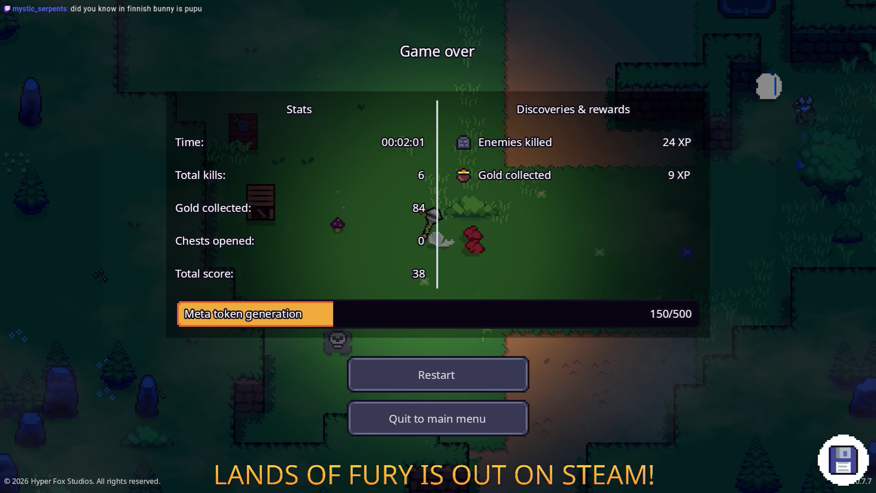
- Restart the Lands of Fury run and walk through The Glade's purple pillar into Elderglade Forest
{"action": "left_click", "coordinate": [436, 374]}
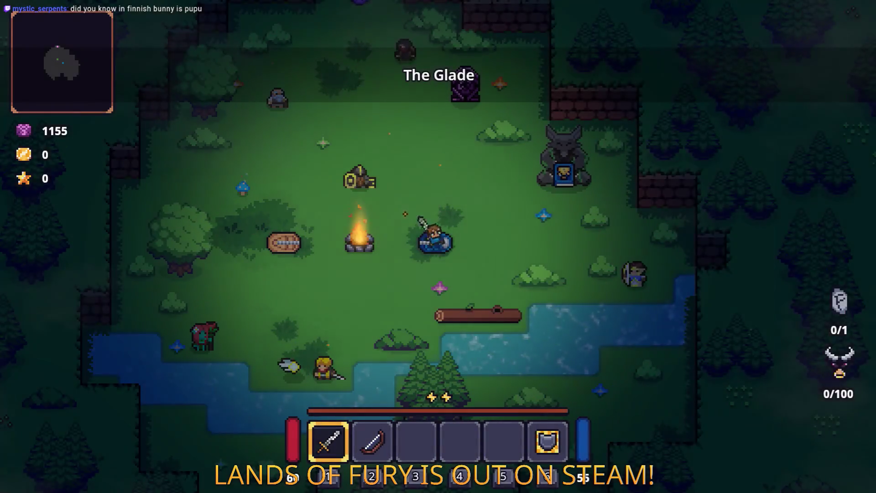
{"action": "key", "text": "w"}
{"action": "key", "text": "w"}
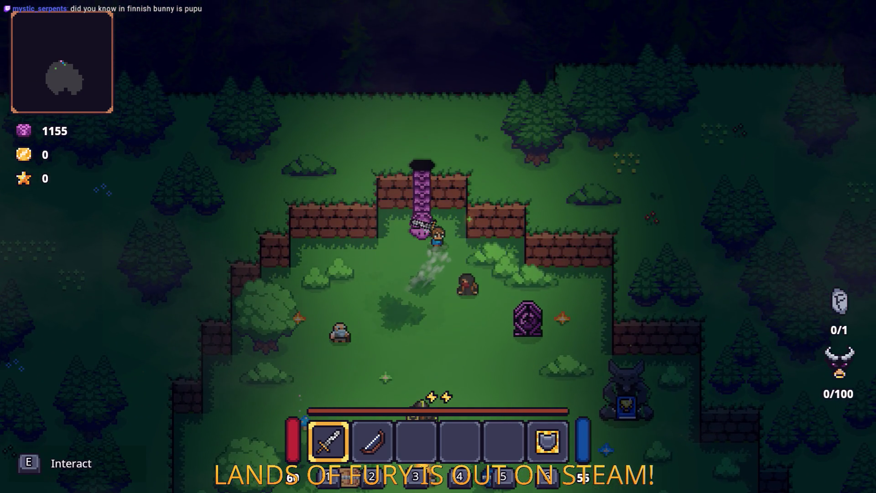
{"action": "key", "text": "e"}
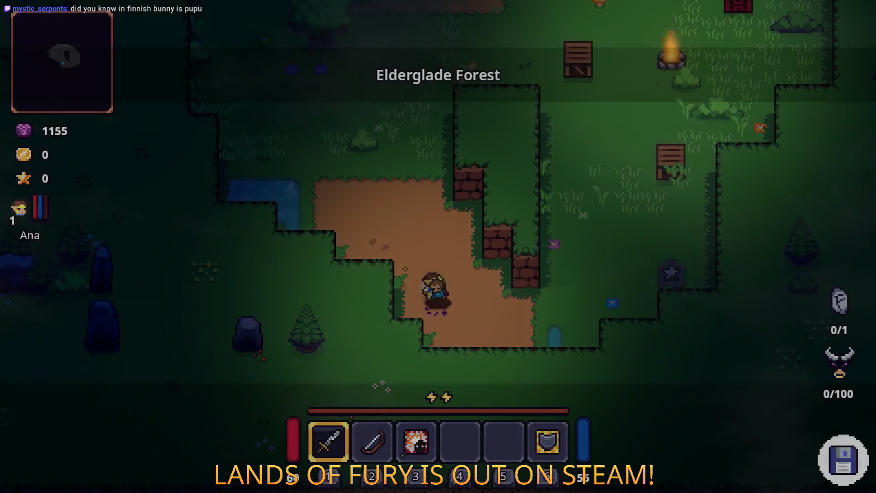
- Discard the mistyped Player.AddItme console command and run HidePlayerHUD() to hide the HUD
{"action": "key", "text": "grave"}
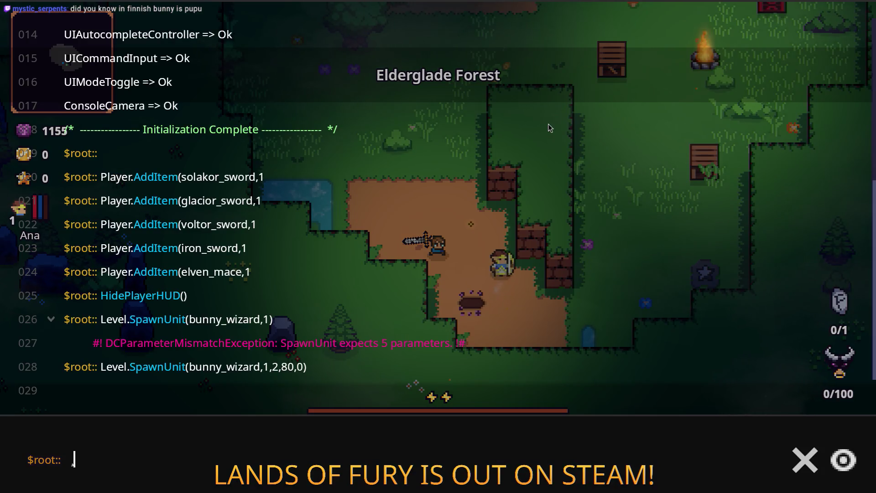
{"action": "type", "text": "Player"}
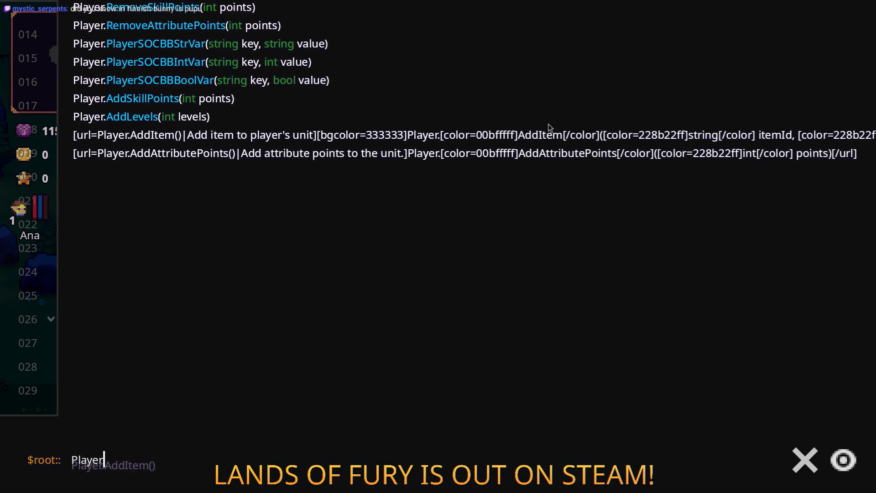
{"action": "type", "text": ".AddItme"}
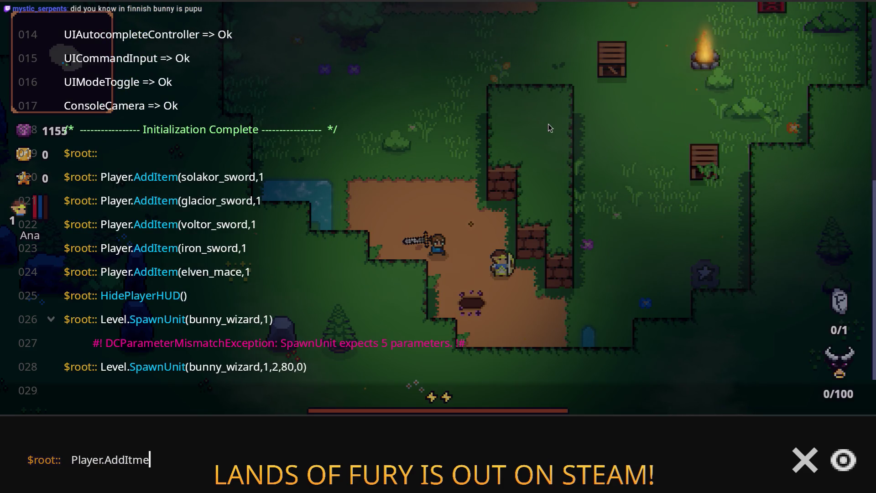
{"action": "key", "text": "ctrl+a"}
{"action": "key", "text": "BackSpace"}
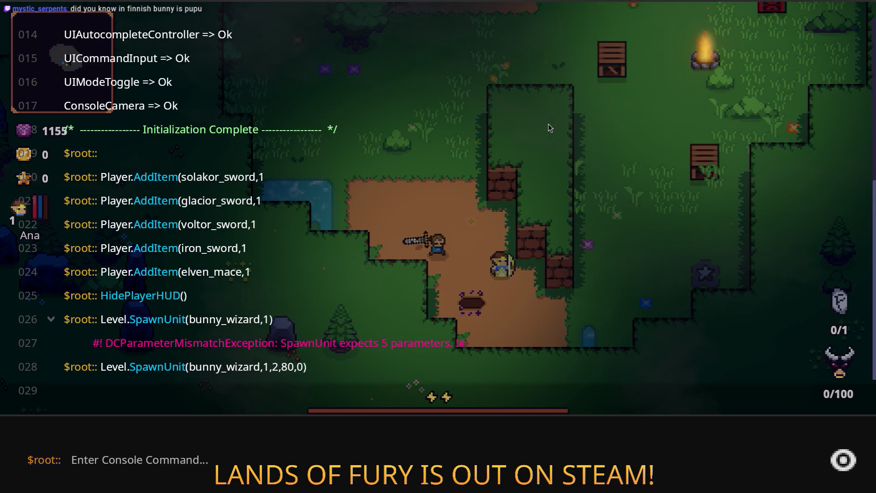
{"action": "key", "text": "Escape"}
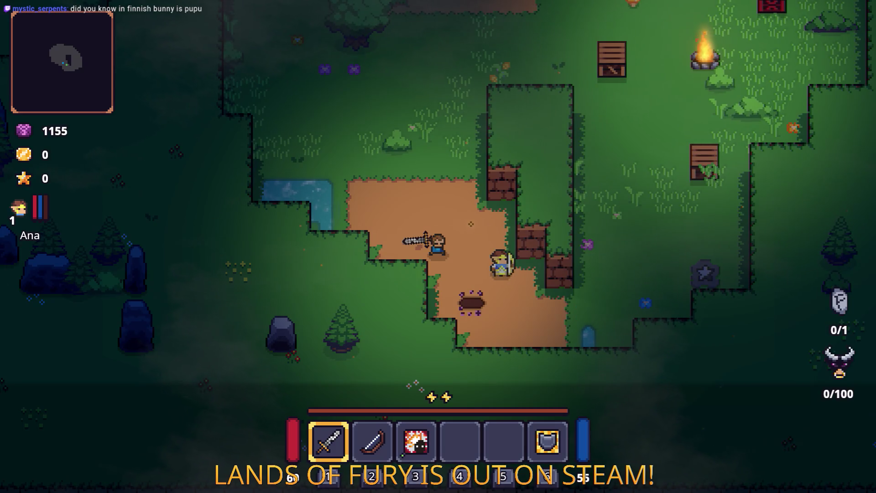
{"action": "key", "text": "grave"}
{"action": "type", "text": "Hide"}
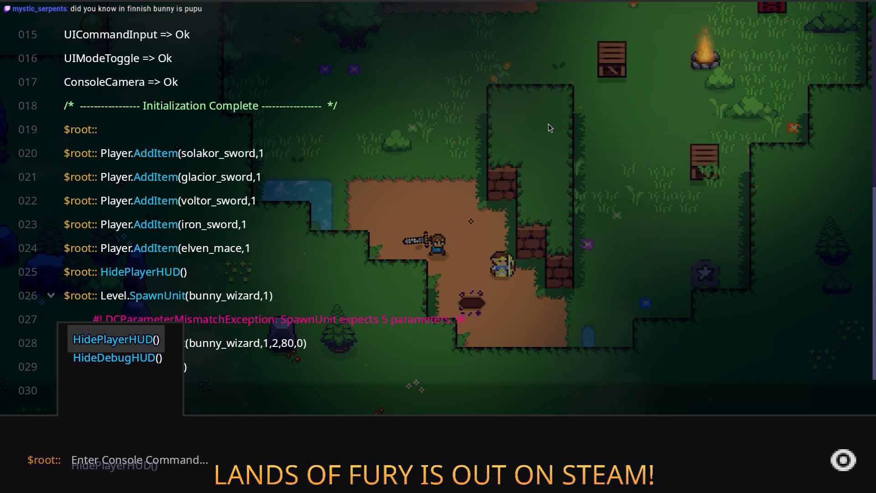
{"action": "key", "text": "Return"}
{"action": "key", "text": "Escape"}
- Walk up through the forest, pick up the Wooden Stick and chop down the nearby tree
{"action": "key", "text": "w"}
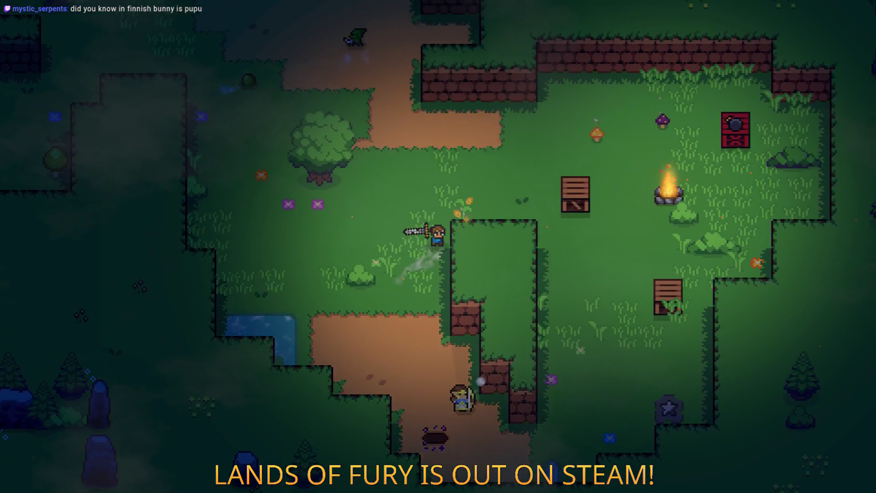
{"action": "key", "text": "w"}
{"action": "key", "text": "d"}
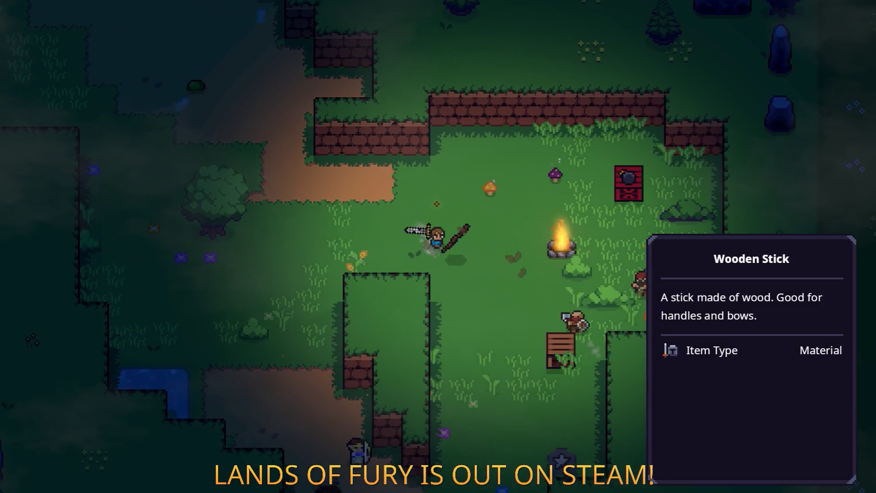
{"action": "key", "text": "w"}
{"action": "key", "text": "a"}
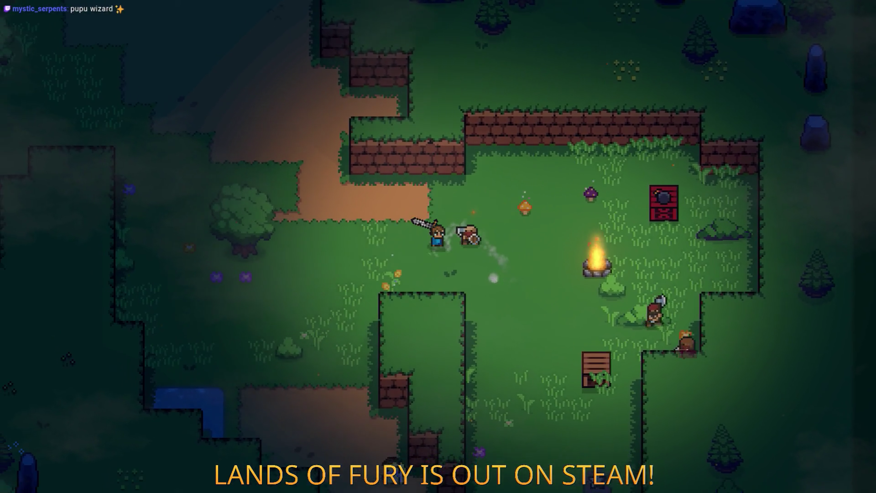
{"action": "key", "text": "a"}
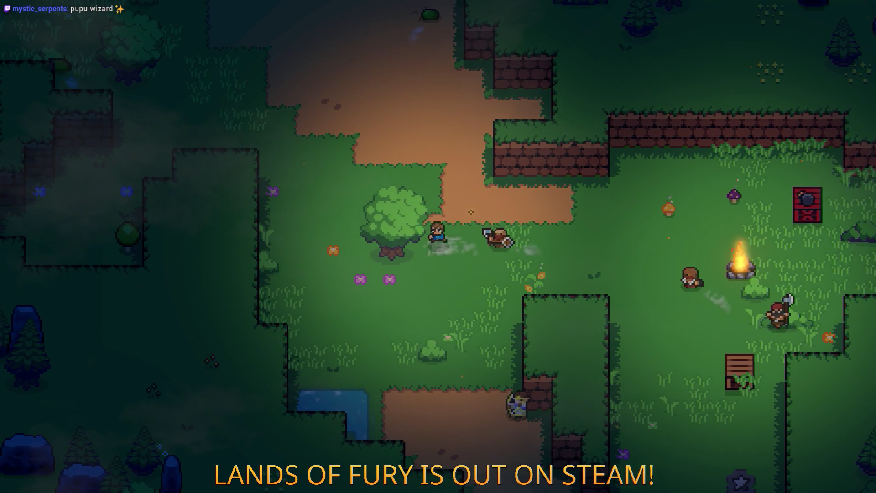
{"action": "key", "text": "a"}
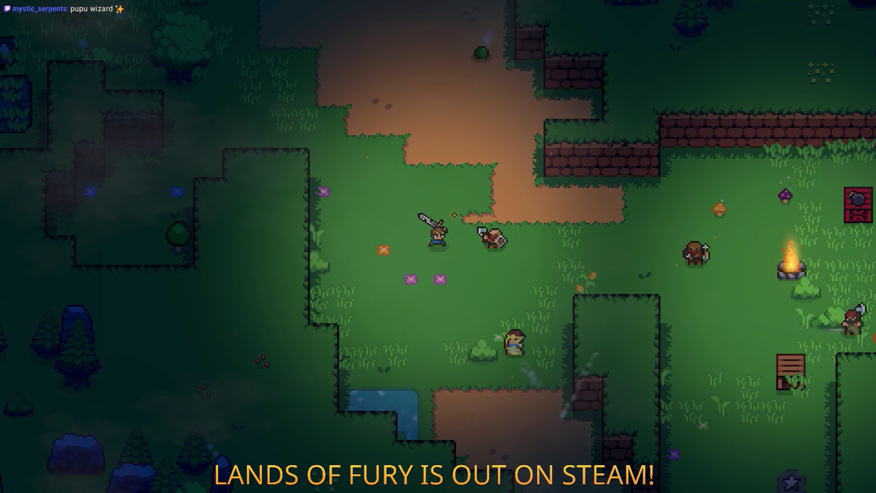
- Dodge the approaching enemies, moving right past the campfire and back left along the clearing
{"action": "key", "text": "a"}
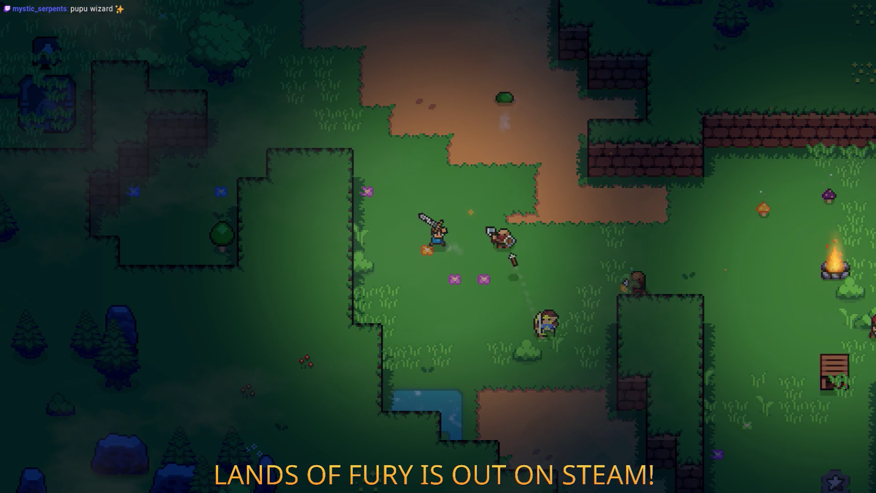
{"action": "key", "text": "w+d"}
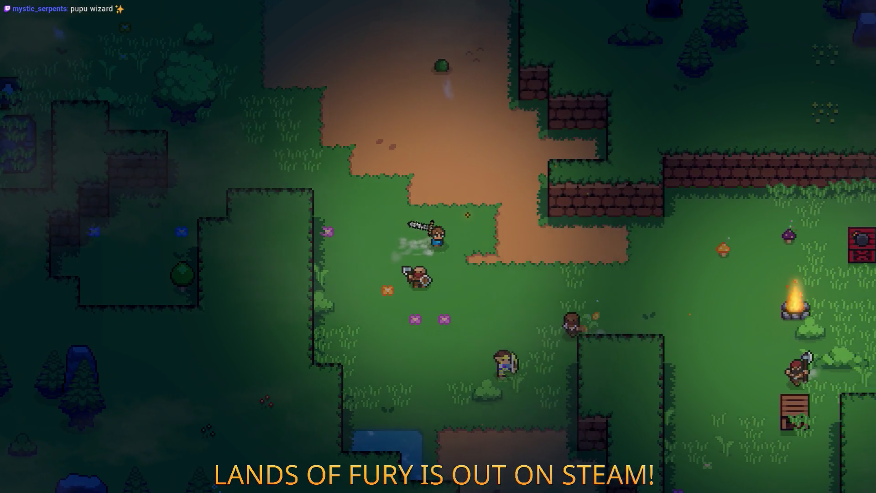
{"action": "key", "text": "s+d"}
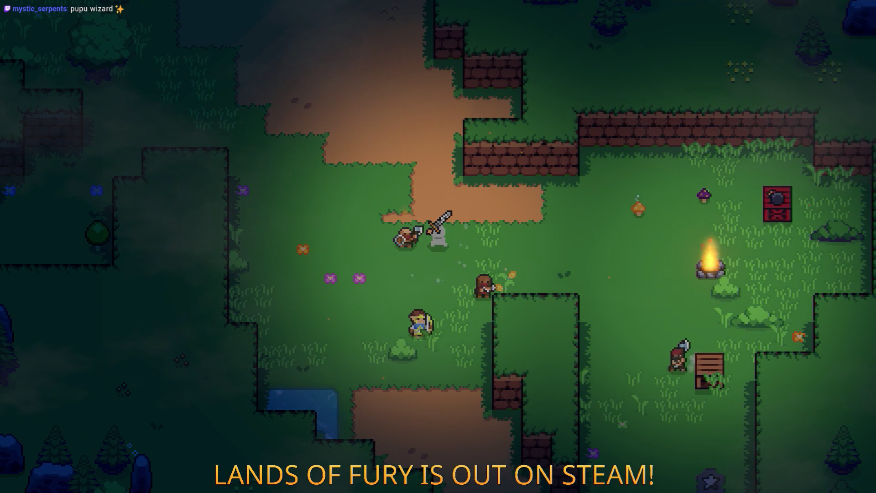
{"action": "key", "text": "d"}
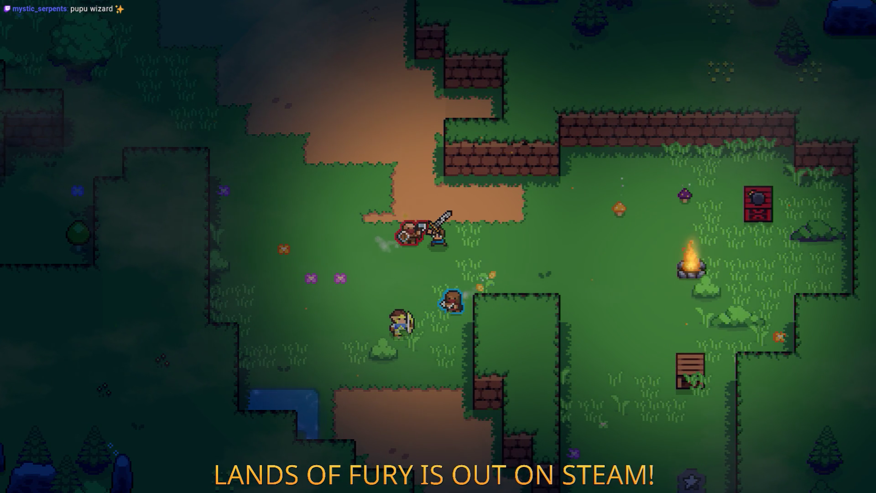
{"action": "key", "text": "d"}
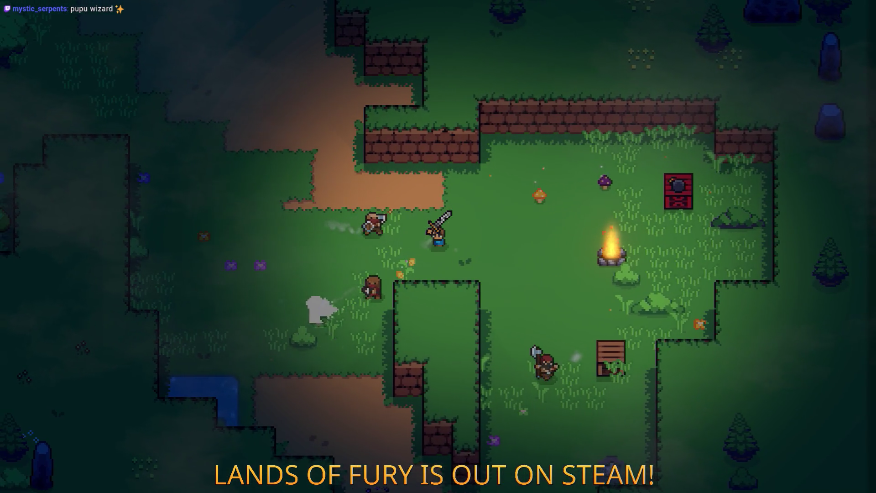
{"action": "key", "text": "d"}
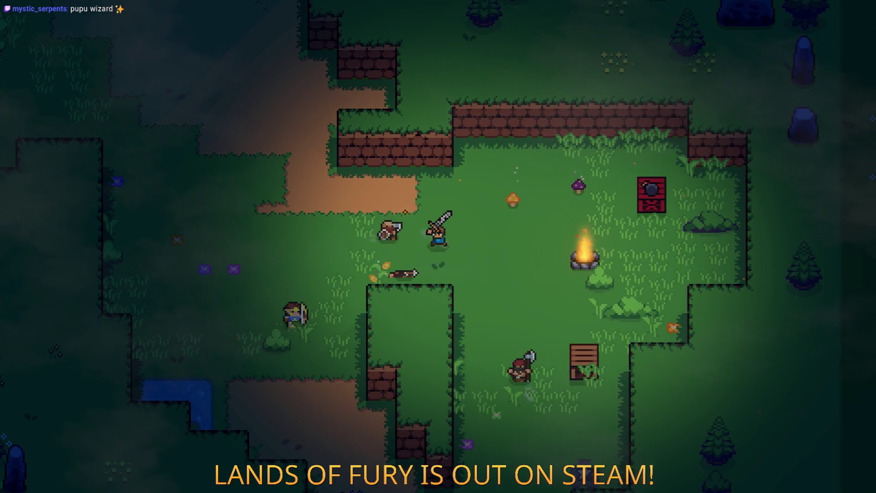
{"action": "key", "text": "d"}
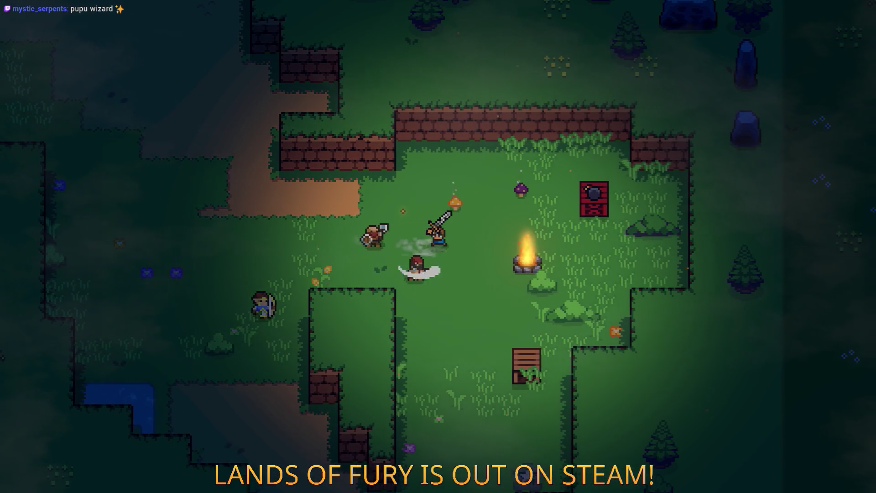
{"action": "key", "text": "d"}
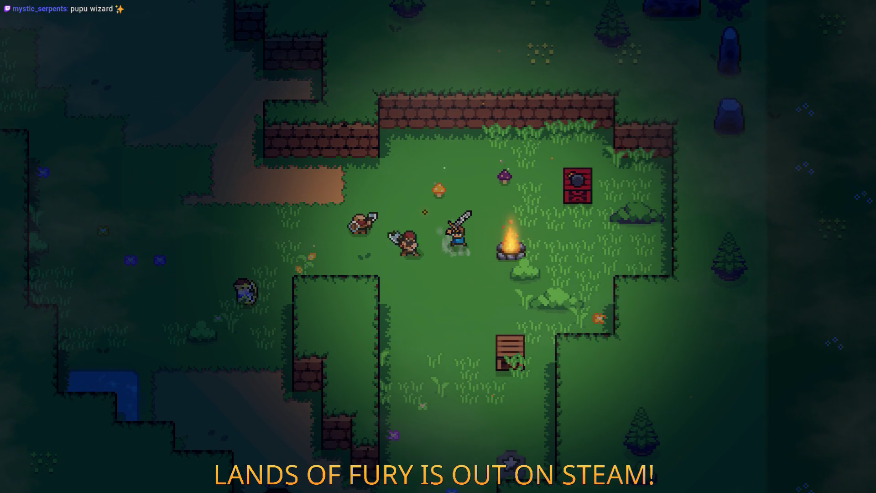
{"action": "key", "text": "d"}
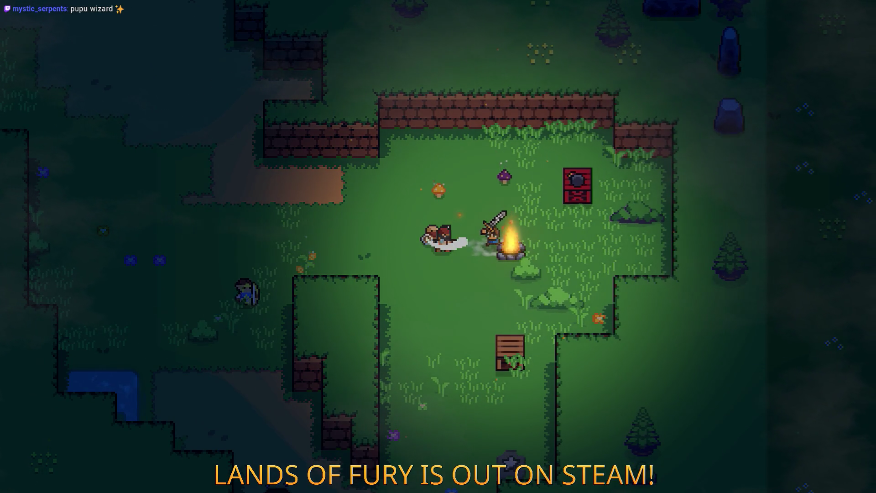
{"action": "key", "text": "a"}
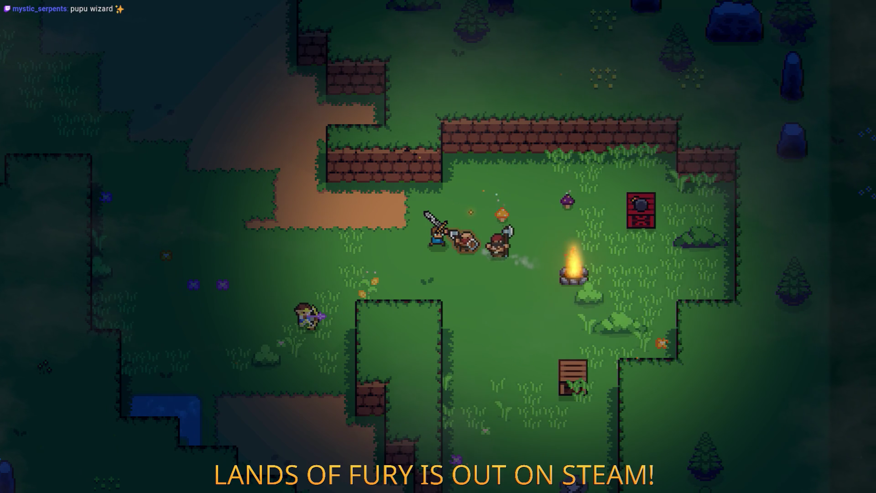
{"action": "key", "text": "a"}
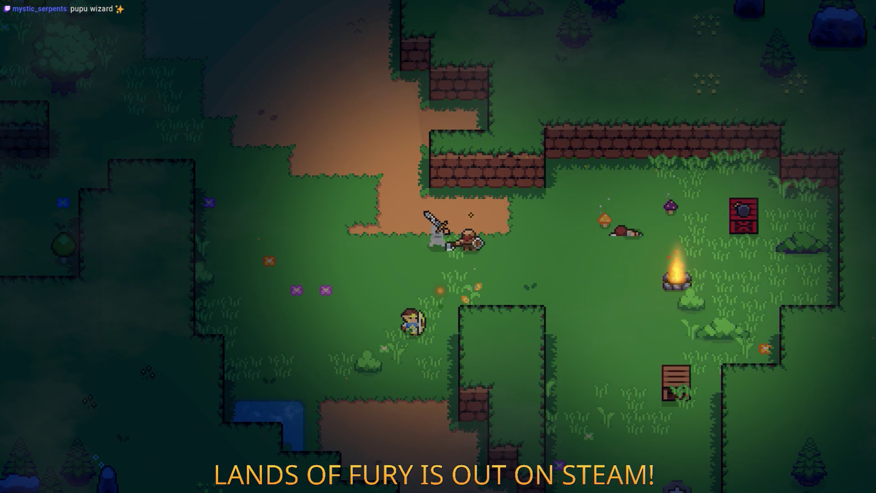
{"action": "key", "text": "a"}
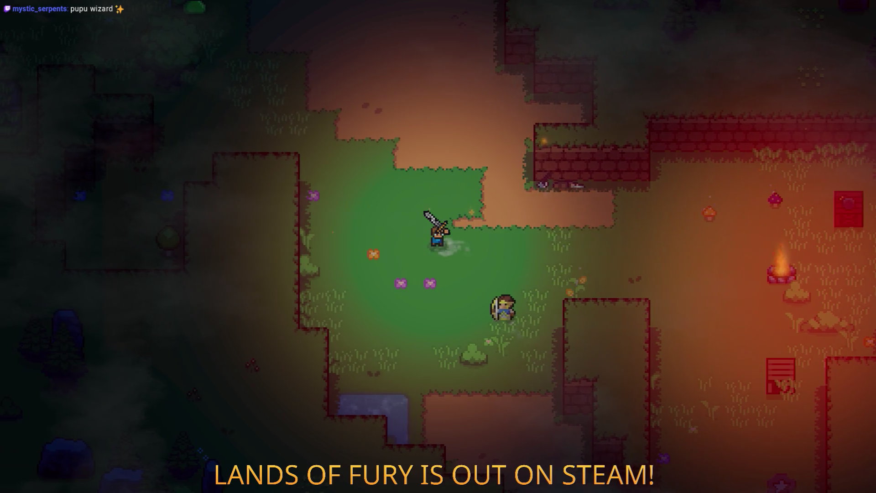
{"action": "key", "text": "a"}
- Head north up the dirt path to the armed enemy camp and bring up the screen capture
{"action": "key", "text": "w"}
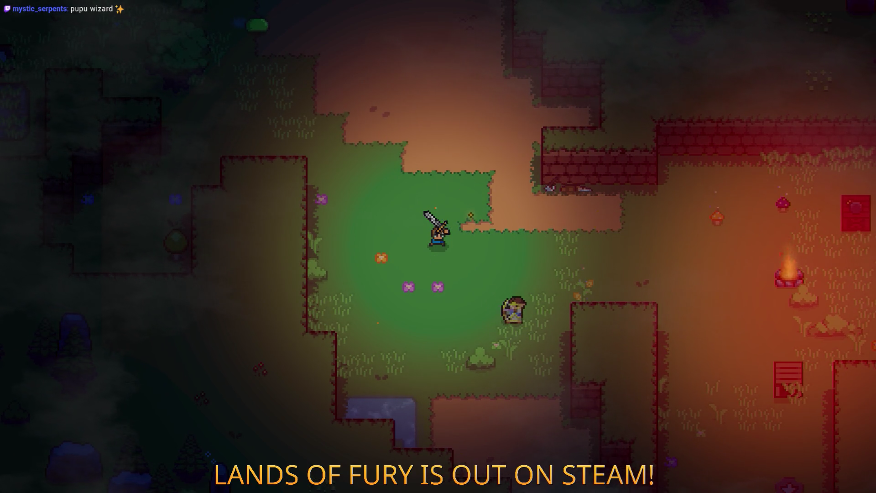
{"action": "key", "text": "w"}
{"action": "key", "text": "a"}
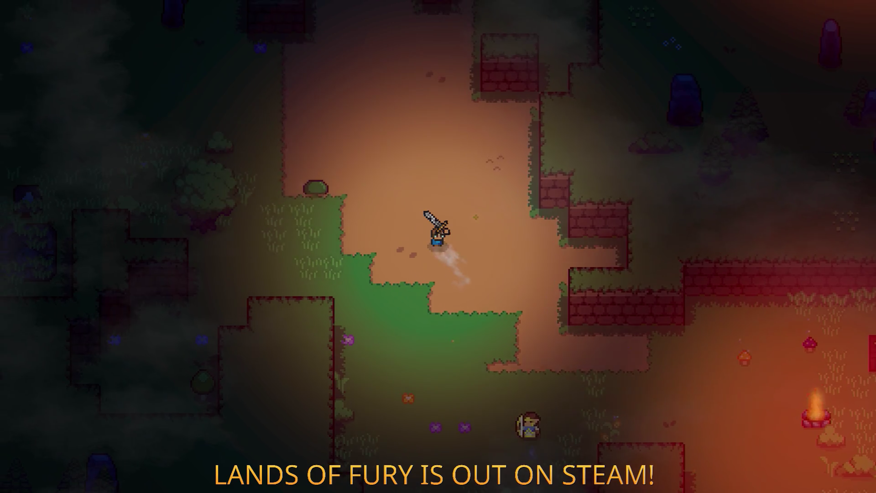
{"action": "key", "text": "w"}
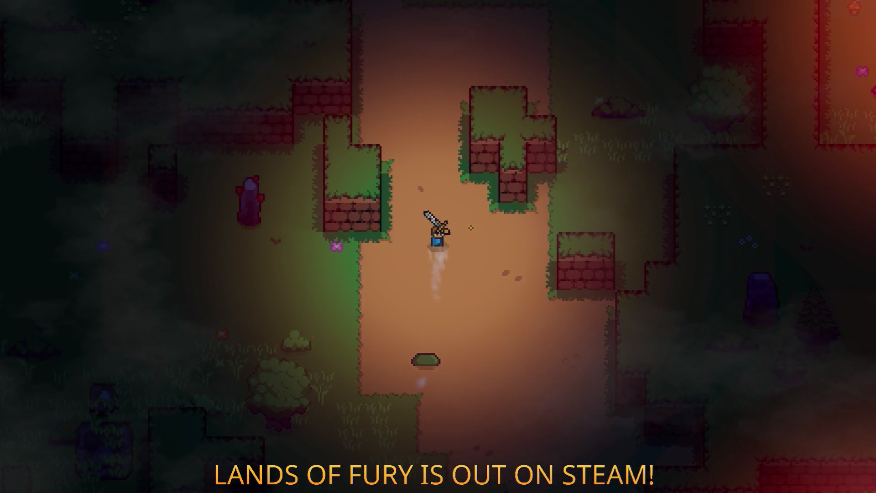
{"action": "key", "text": "w"}
{"action": "key", "text": "d"}
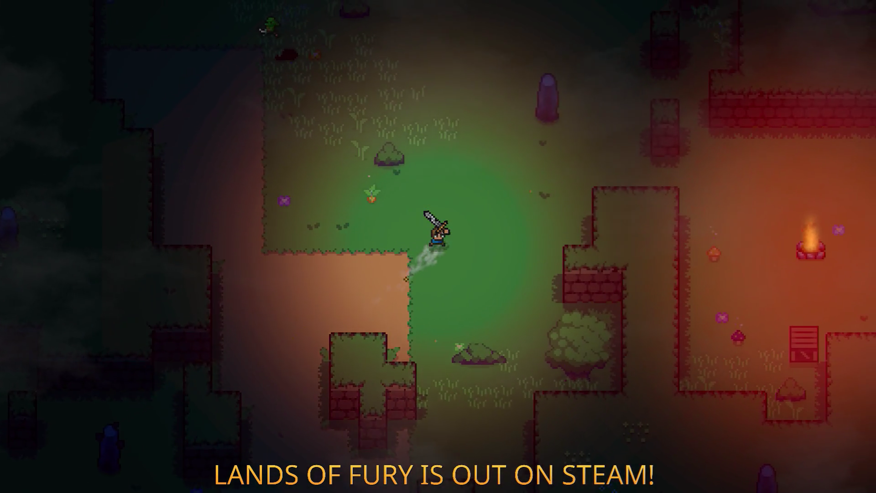
{"action": "key", "text": "w"}
{"action": "key", "text": "a"}
{"action": "key", "text": "d"}
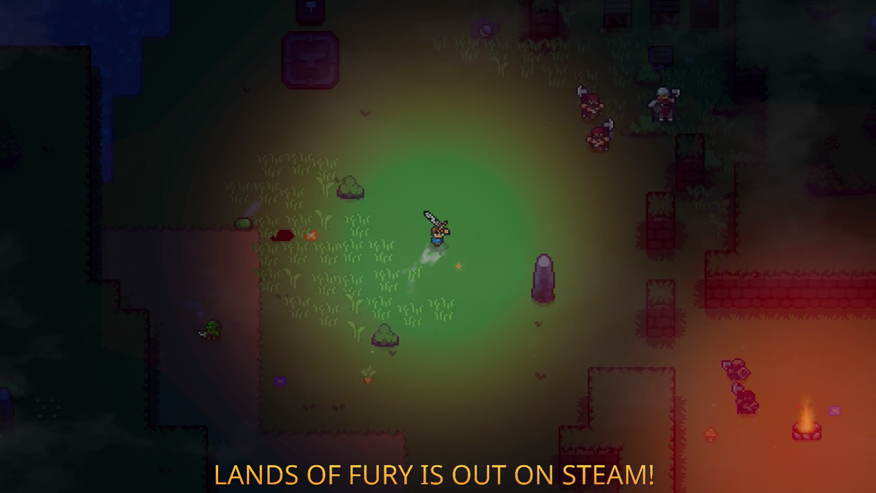
{"action": "key", "text": "w"}
{"action": "key", "text": "a"}
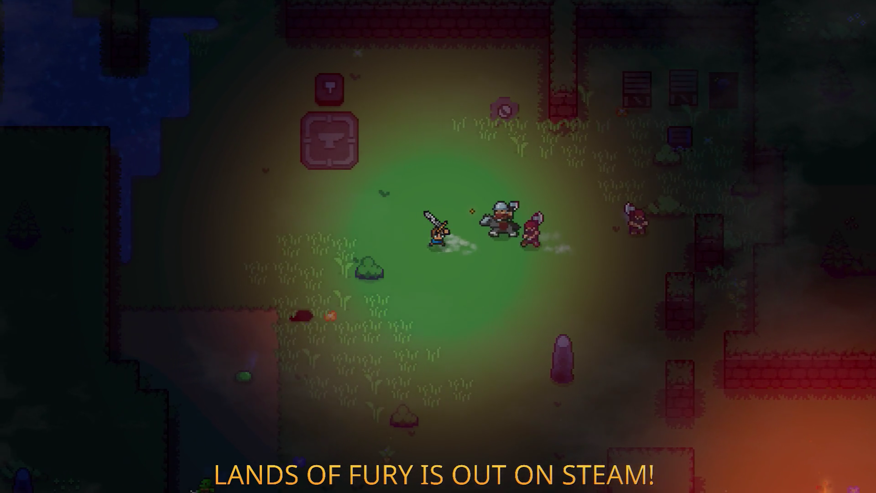
{"action": "key", "text": "a"}
{"action": "key", "text": "Print"}
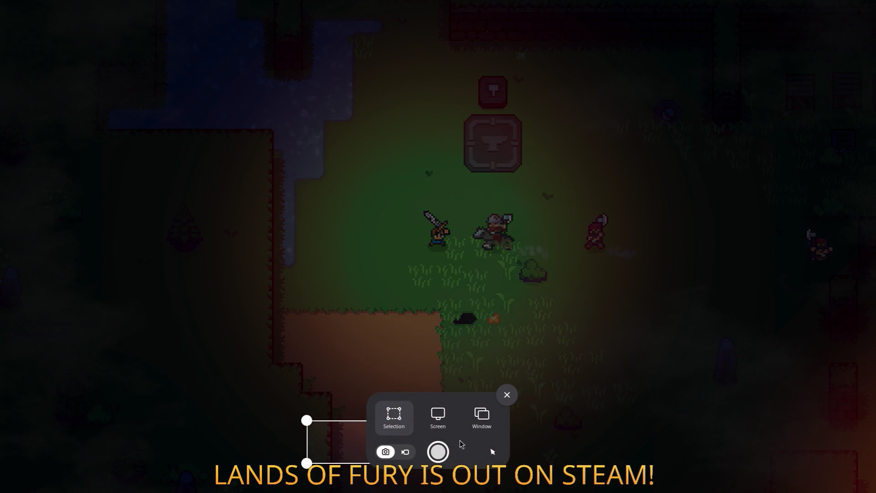
- Dismiss the screenshot tool without capturing and choose 'Quit to main menu' on the Game Over screen
{"action": "left_click", "coordinate": [507, 396]}
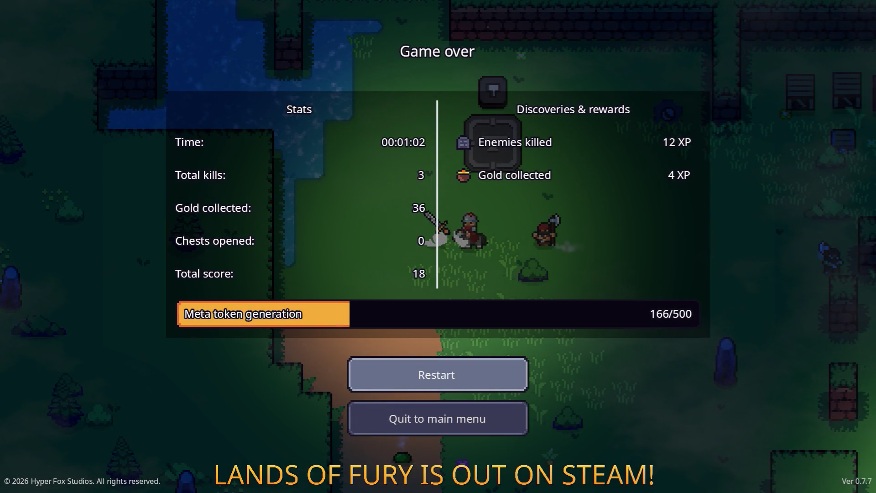
{"action": "key", "text": "Down"}
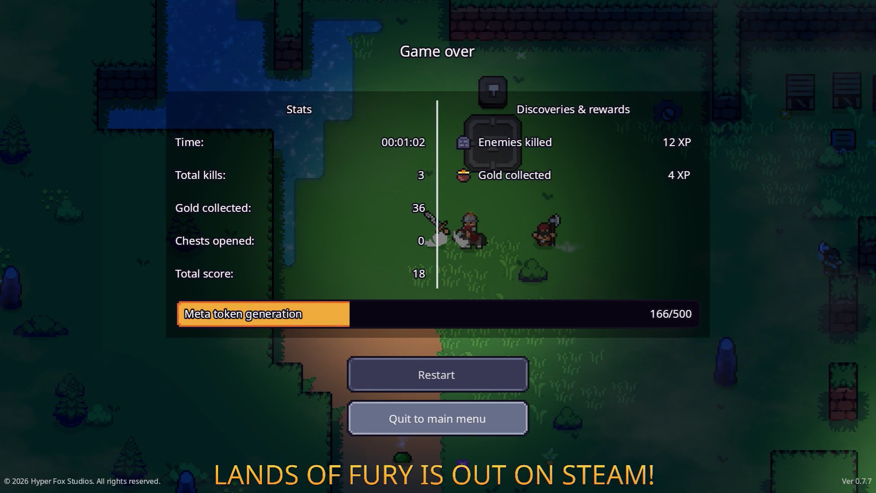
{"action": "key", "text": "Return"}
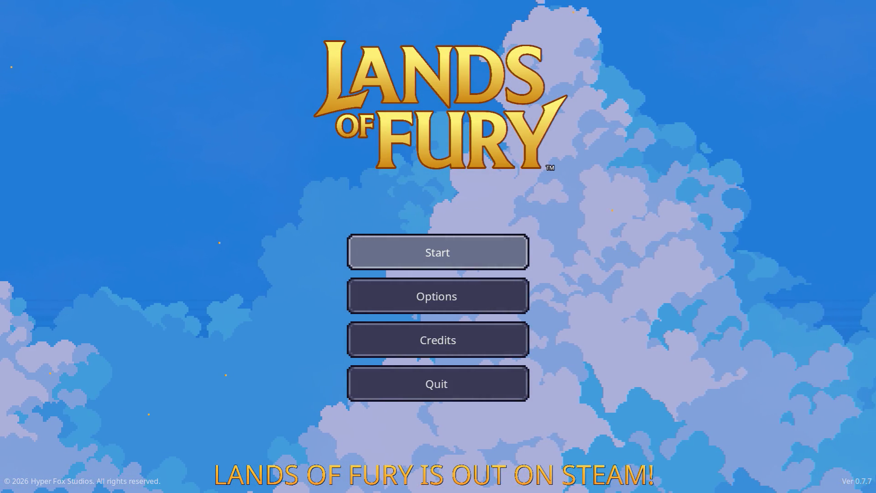
{"action": "key", "text": "Down"}
{"action": "key", "text": "Down"}
{"action": "key", "text": "Down"}
- Exit the game and save the Steam event draft
{"action": "key", "text": "Return"}
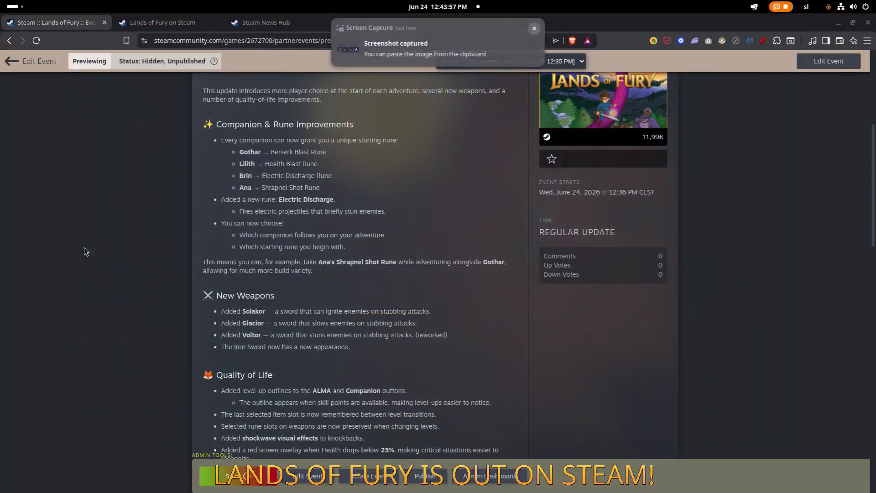
{"action": "key", "text": "alt+Tab"}
{"action": "key", "text": "alt+Tab"}
{"action": "key", "text": "alt+Tab"}
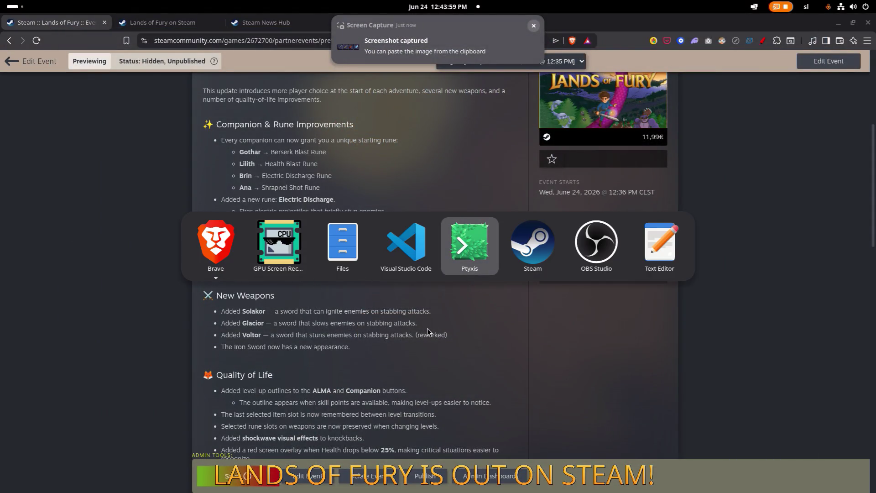
{"action": "key", "text": "Escape"}
{"action": "left_click", "coordinate": [244, 475]}
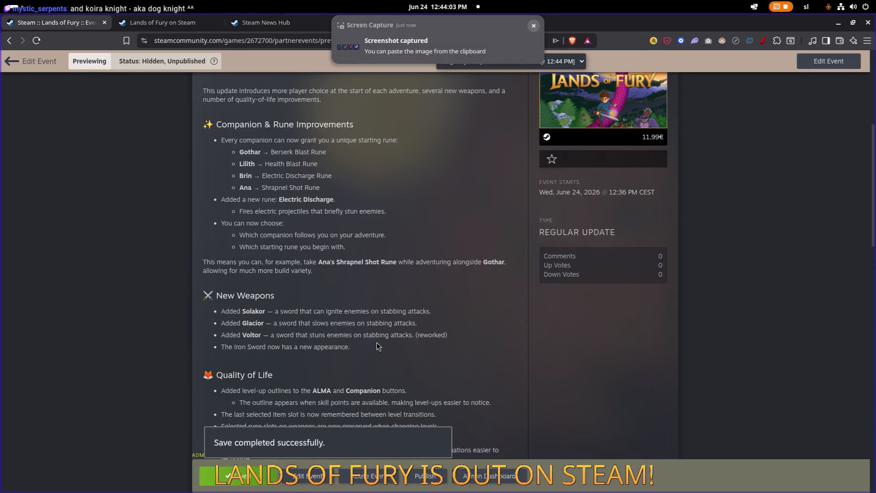
- Reopen the event for editing and add an empty paragraph after the Iron Sword bullet
{"action": "left_click", "coordinate": [308, 477]}
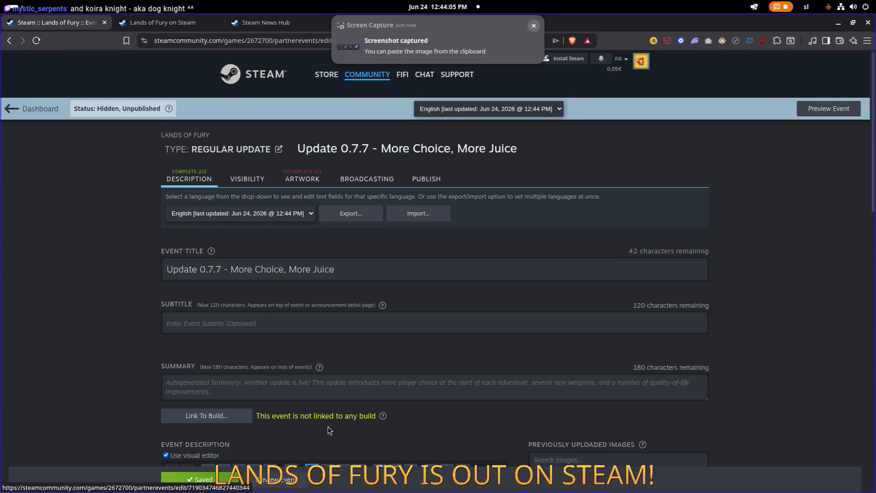
{"action": "scroll", "coordinate": [319, 310], "scroll_direction": "down", "scroll_amount": 3}
{"action": "scroll", "coordinate": [324, 311], "scroll_direction": "down", "scroll_amount": 4}
{"action": "left_click", "coordinate": [366, 301]}
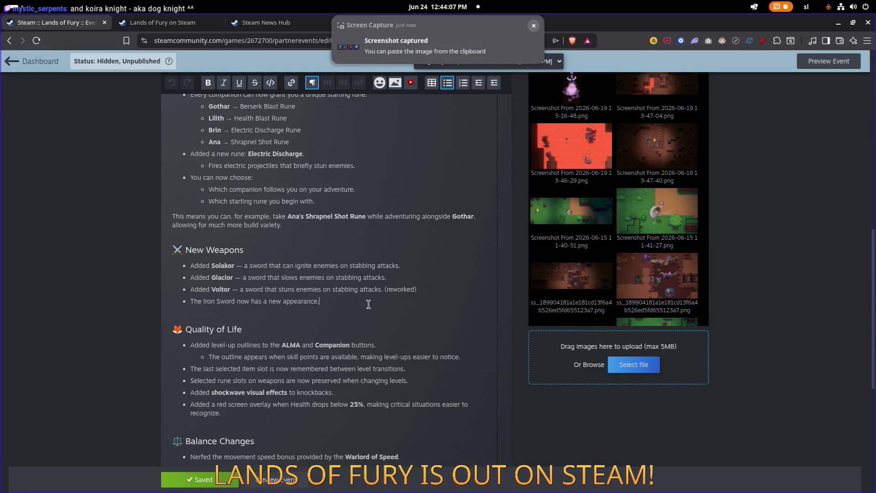
{"action": "key", "text": "Return"}
{"action": "key", "text": "Return"}
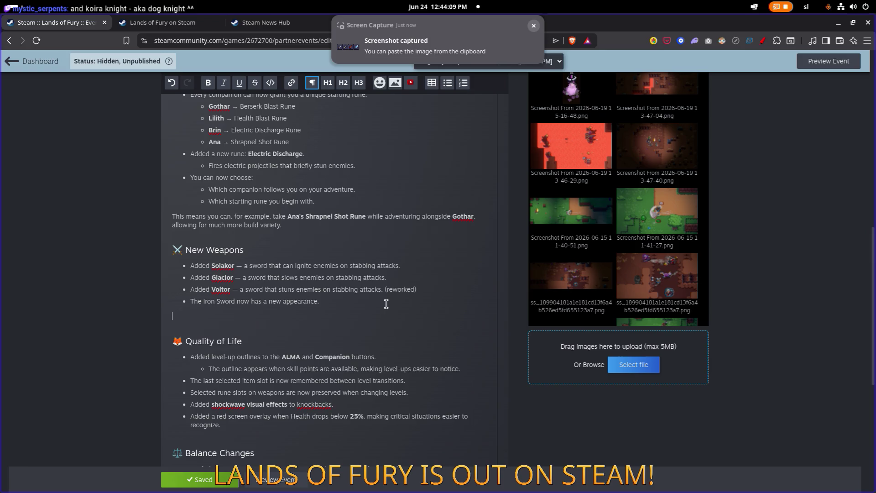
{"action": "scroll", "coordinate": [575, 238], "scroll_direction": "up", "scroll_amount": 10}
{"action": "scroll", "coordinate": [577, 206], "scroll_direction": "down", "scroll_amount": 5}
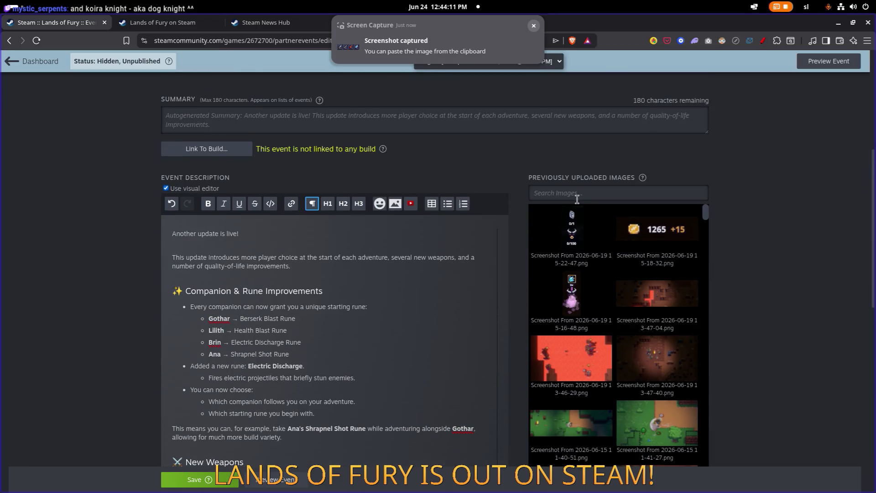
{"action": "scroll", "coordinate": [577, 200], "scroll_direction": "down", "scroll_amount": 6}
{"action": "left_click", "coordinate": [629, 311]}
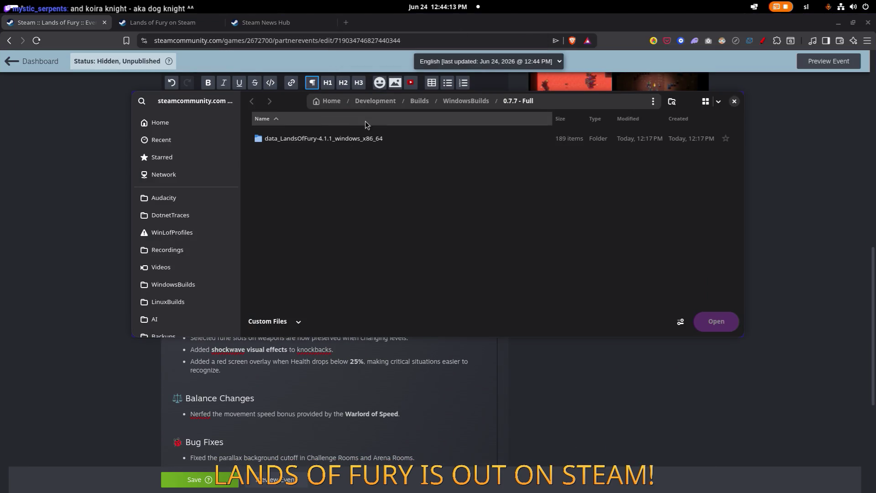
{"action": "scroll", "coordinate": [196, 191], "scroll_direction": "down", "scroll_amount": 3}
{"action": "scroll", "coordinate": [198, 201], "scroll_direction": "down", "scroll_amount": 6}
{"action": "left_click", "coordinate": [191, 293]}
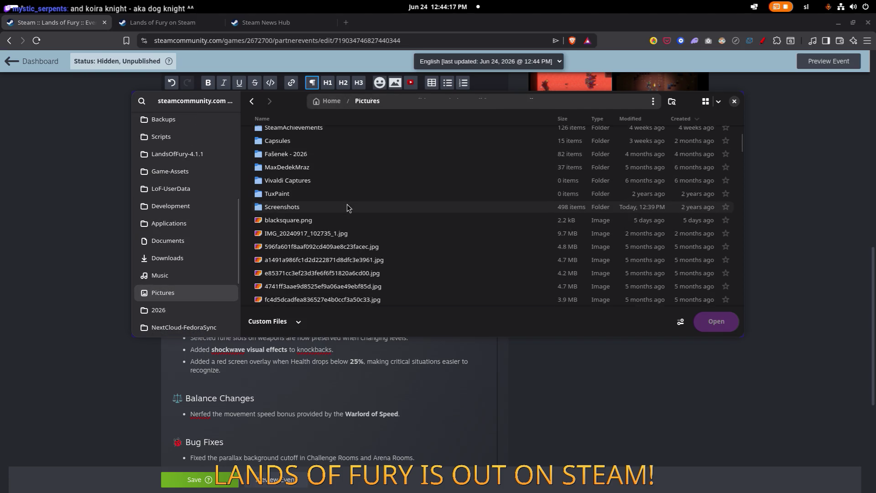
{"action": "double_click", "coordinate": [310, 211]}
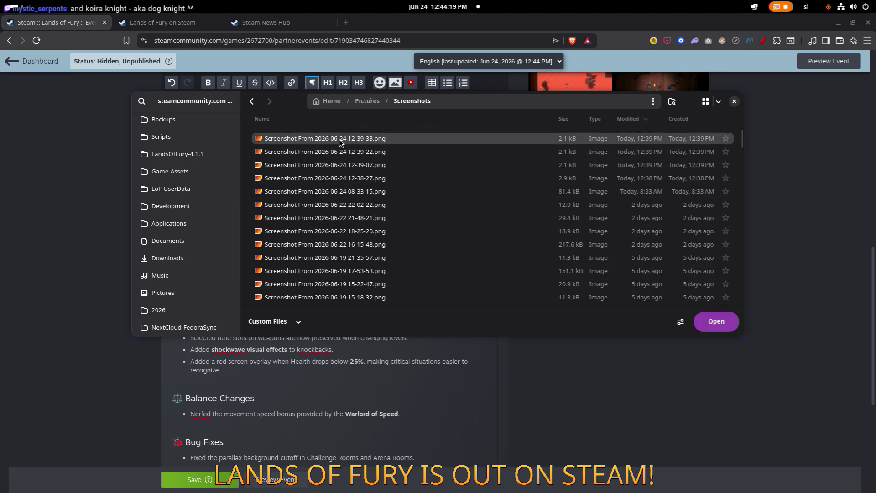
{"action": "double_click", "coordinate": [339, 139]}
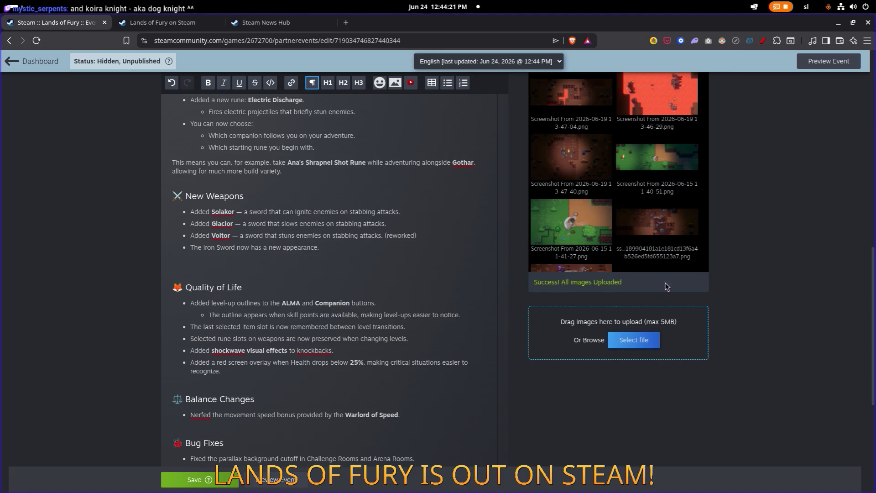
{"action": "scroll", "coordinate": [593, 228], "scroll_direction": "up", "scroll_amount": 10}
{"action": "scroll", "coordinate": [570, 205], "scroll_direction": "down", "scroll_amount": 5}
{"action": "left_click", "coordinate": [535, 199]}
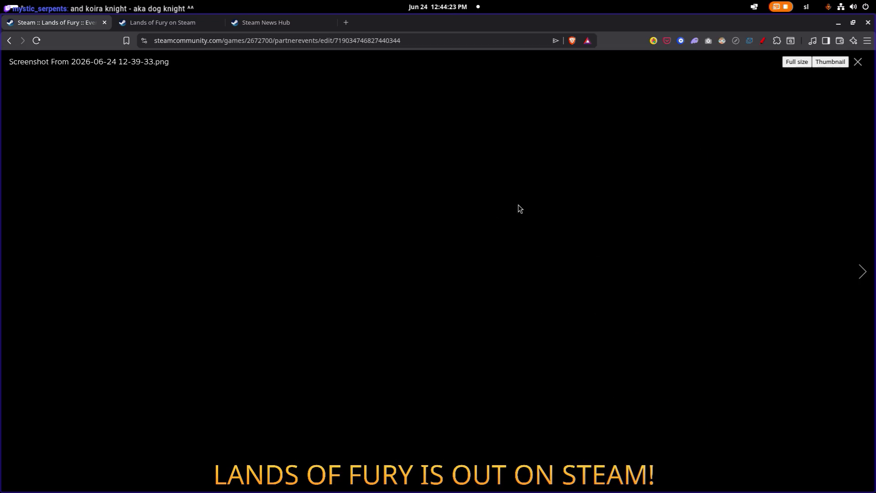
{"action": "left_click", "coordinate": [562, 210]}
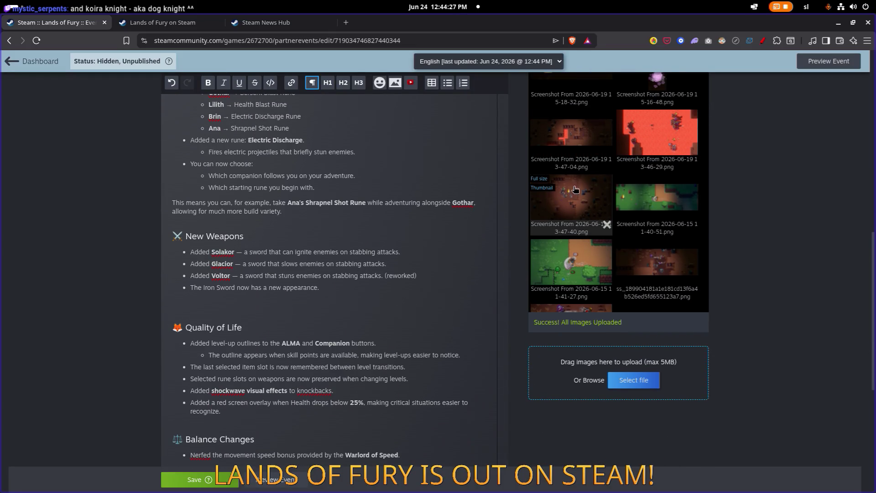
- Make 'The Iron Sword' bold in the New Weapons list
{"action": "scroll", "coordinate": [569, 174], "scroll_direction": "up", "scroll_amount": 3}
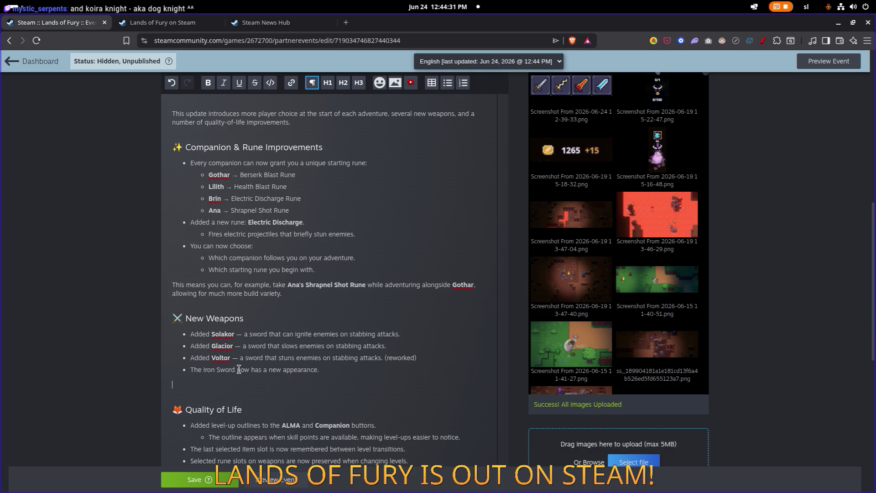
{"action": "left_click_drag", "start_coordinate": [235, 370], "coordinate": [189, 371]}
{"action": "left_click", "coordinate": [208, 83]}
{"action": "left_click", "coordinate": [214, 384]}
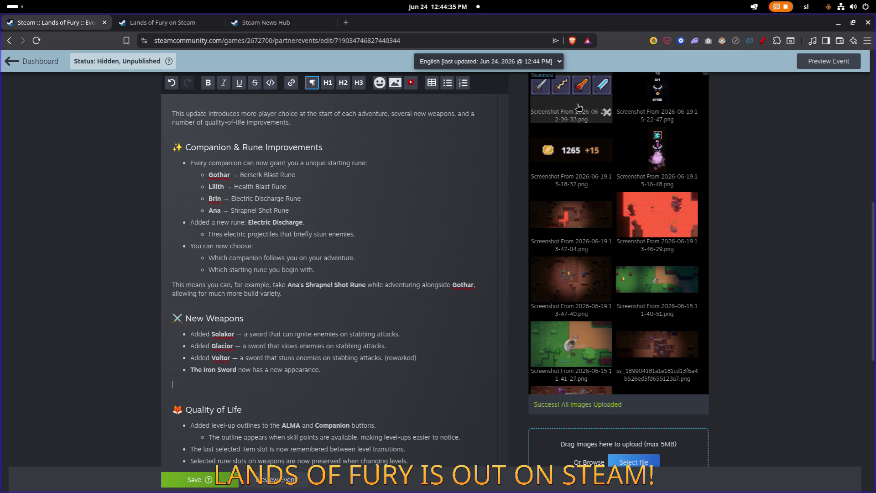
- Insert the sword screenshot below the New Weapons list, with an empty line after it
{"action": "mouse_move", "coordinate": [579, 104]}
{"action": "left_mouse_down"}
{"action": "mouse_move", "coordinate": [197, 392]}
{"action": "mouse_move", "coordinate": [203, 413]}
{"action": "left_mouse_up"}
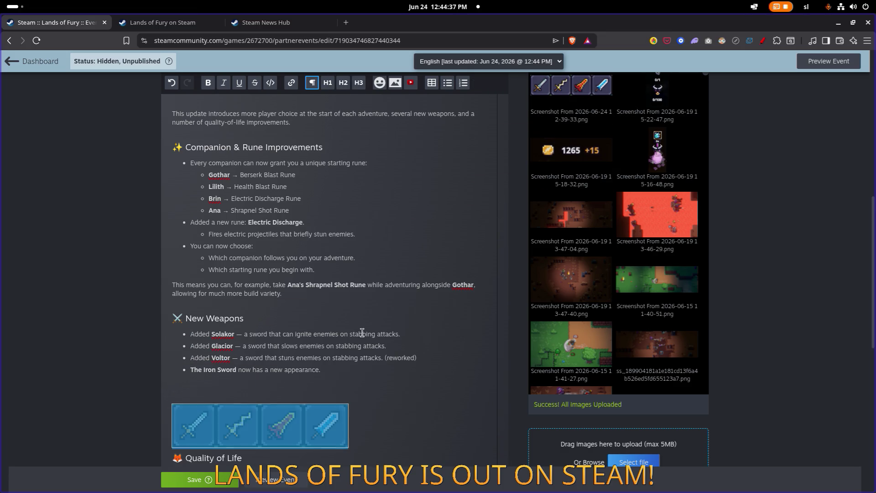
{"action": "scroll", "coordinate": [258, 310], "scroll_direction": "down", "scroll_amount": 3}
{"action": "left_click", "coordinate": [256, 240]}
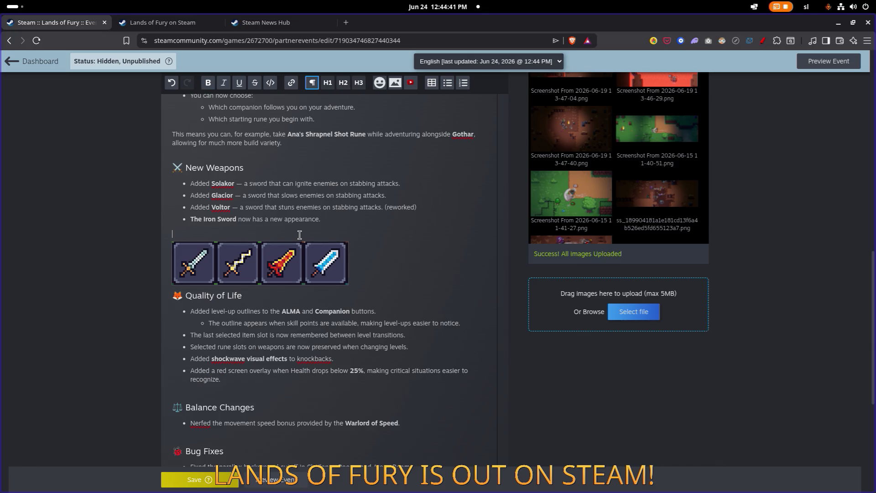
{"action": "key", "text": "Return"}
- Preview the event to check the sword image row
{"action": "left_click", "coordinate": [276, 479]}
{"action": "scroll", "coordinate": [360, 319], "scroll_direction": "down", "scroll_amount": 10}
{"action": "scroll", "coordinate": [363, 313], "scroll_direction": "up", "scroll_amount": 5}
{"action": "scroll", "coordinate": [364, 315], "scroll_direction": "down", "scroll_amount": 3}
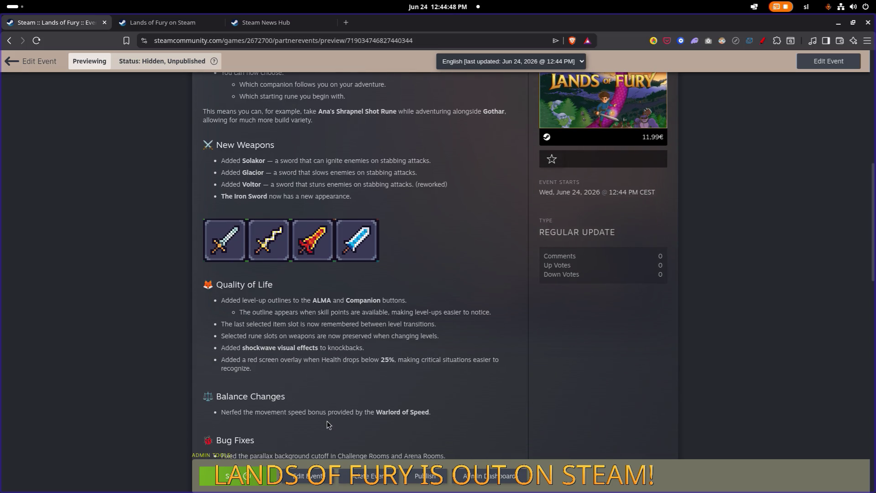
- Save the event with the new sword image row
{"action": "left_click", "coordinate": [249, 481]}
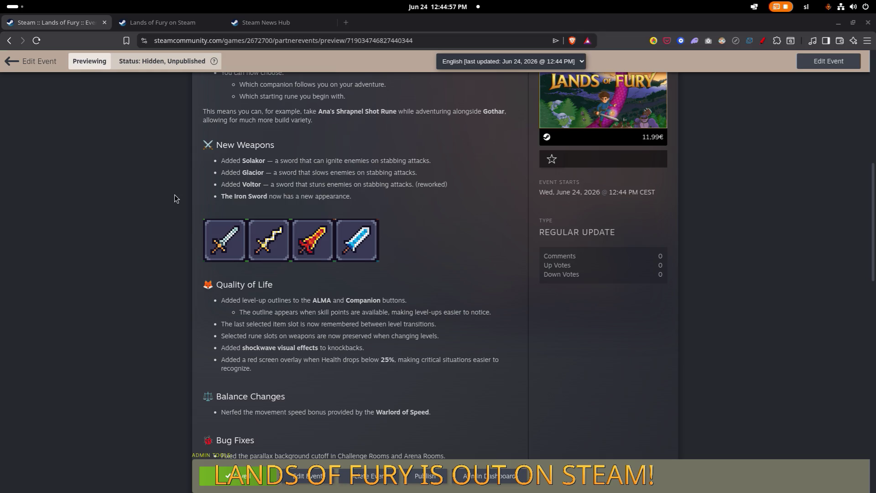
{"action": "scroll", "coordinate": [339, 210], "scroll_direction": "up", "scroll_amount": 3}
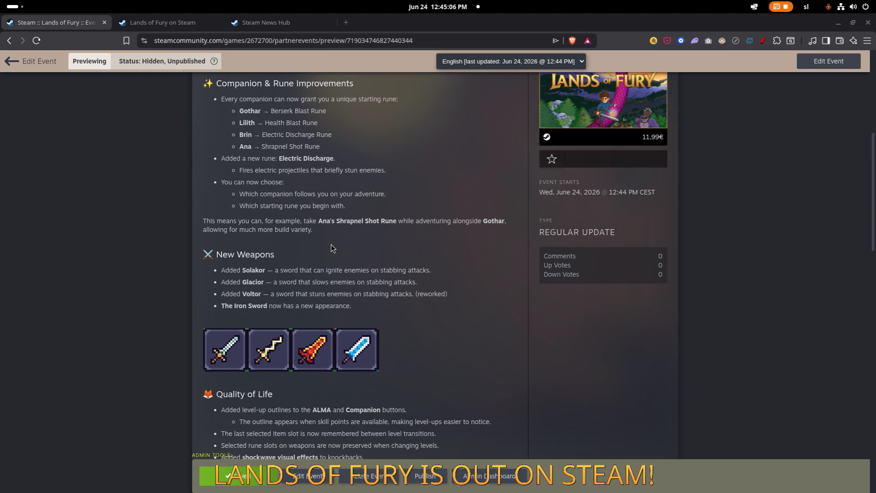
{"action": "scroll", "coordinate": [327, 243], "scroll_direction": "up", "scroll_amount": 2}
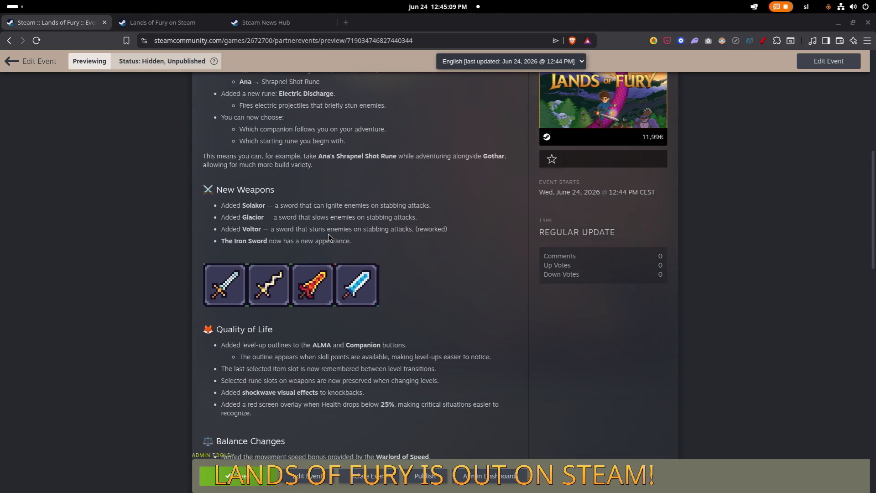
{"action": "scroll", "coordinate": [328, 235], "scroll_direction": "down", "scroll_amount": 1}
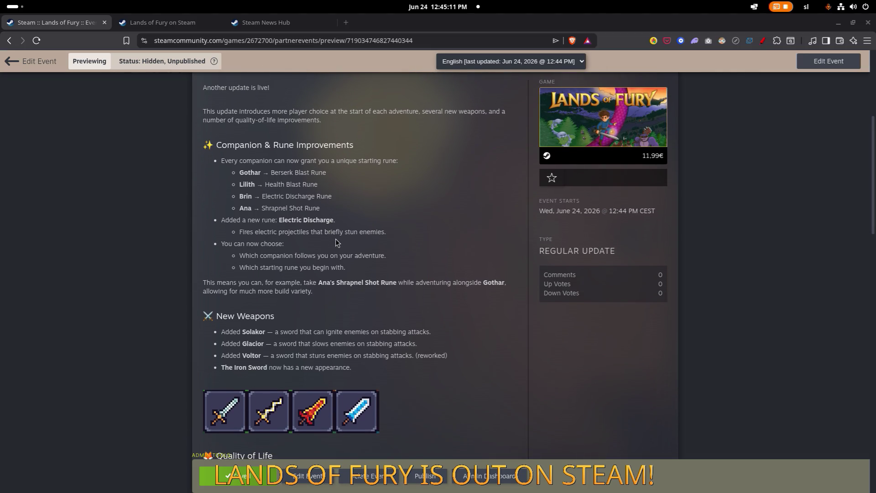
- Scroll the preview, reviewing New Weapons, Quality of Life, Balance Changes and Bug Fixes
{"action": "scroll", "coordinate": [335, 239], "scroll_direction": "down", "scroll_amount": 8}
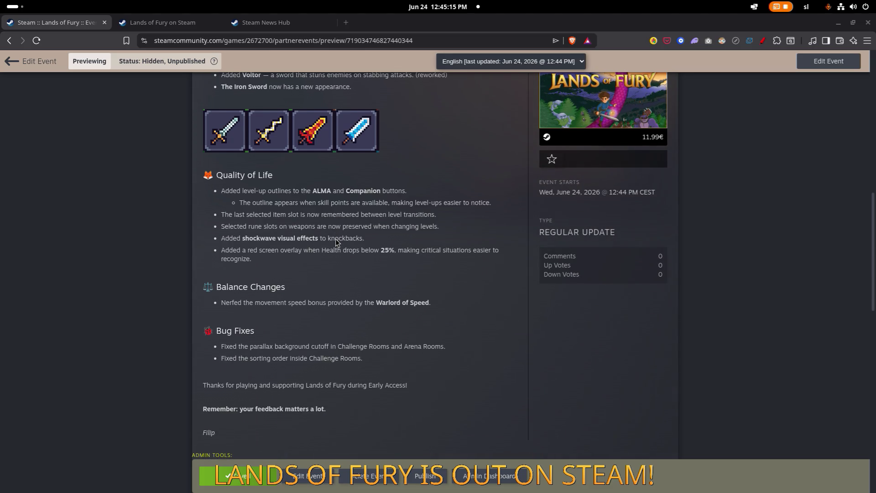
{"action": "scroll", "coordinate": [336, 239], "scroll_direction": "up", "scroll_amount": 5}
{"action": "scroll", "coordinate": [335, 239], "scroll_direction": "down", "scroll_amount": 5}
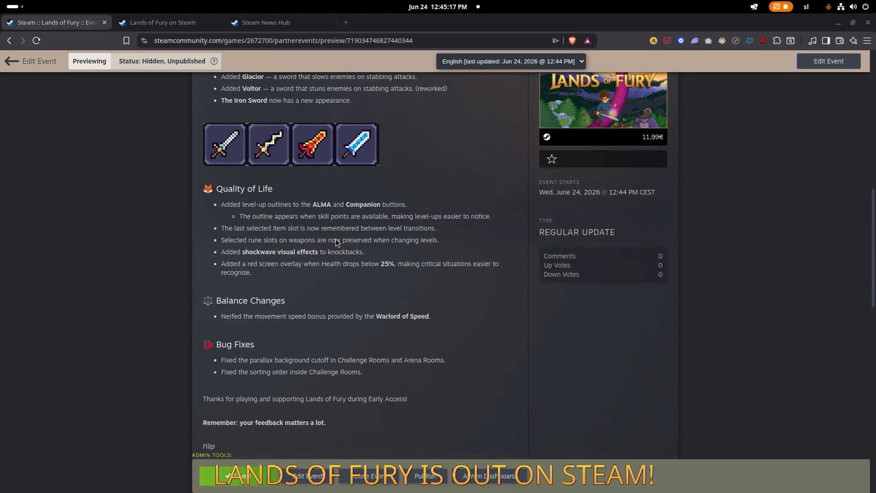
{"action": "scroll", "coordinate": [336, 239], "scroll_direction": "up", "scroll_amount": 5}
{"action": "scroll", "coordinate": [335, 239], "scroll_direction": "down", "scroll_amount": 1}
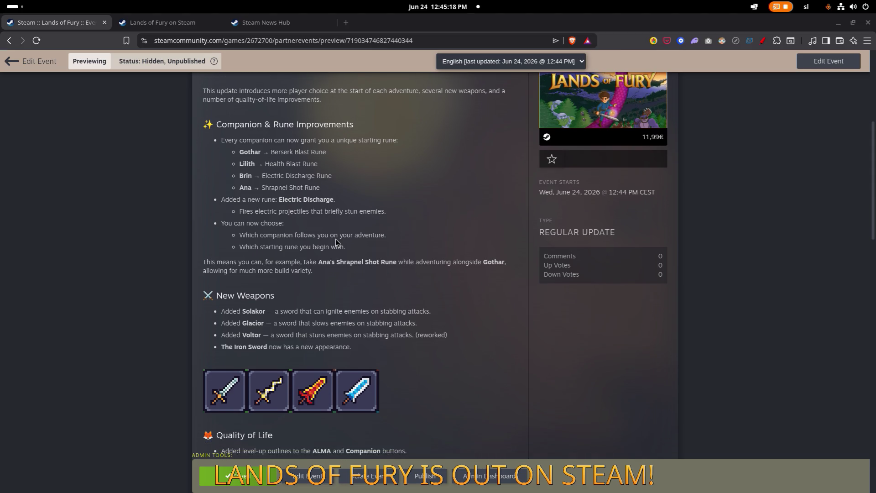
{"action": "scroll", "coordinate": [335, 241], "scroll_direction": "down", "scroll_amount": 4}
{"action": "scroll", "coordinate": [335, 242], "scroll_direction": "up", "scroll_amount": 4}
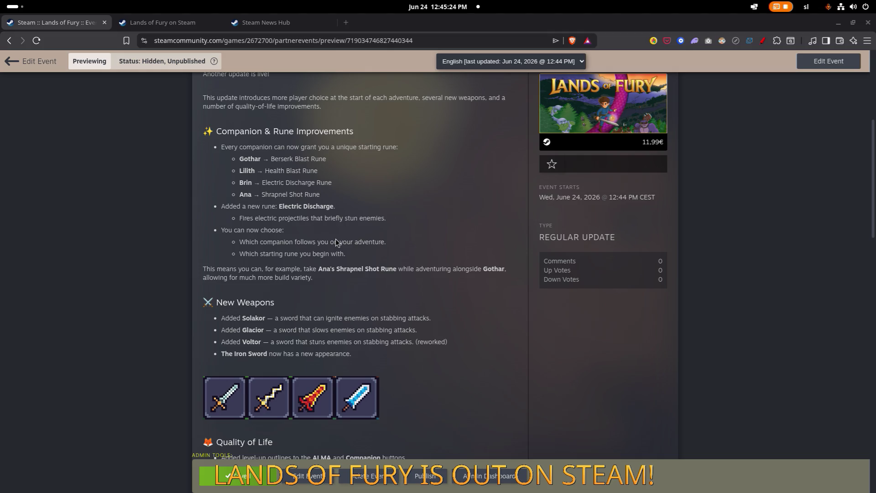
{"action": "scroll", "coordinate": [336, 241], "scroll_direction": "down", "scroll_amount": 6}
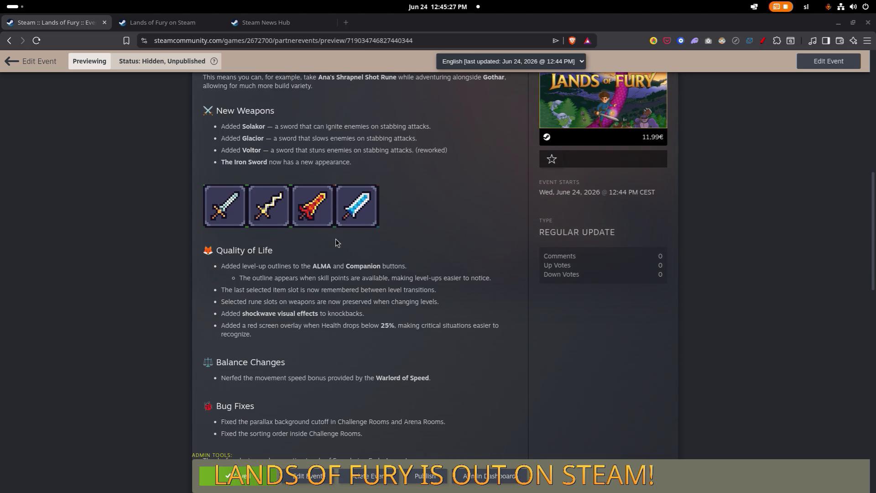
{"action": "scroll", "coordinate": [335, 239], "scroll_direction": "up", "scroll_amount": 2}
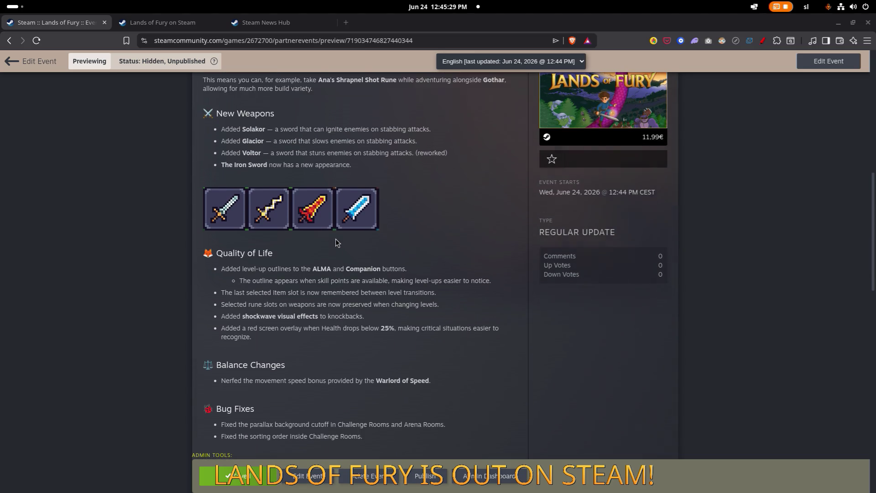
{"action": "scroll", "coordinate": [335, 239], "scroll_direction": "up", "scroll_amount": 2}
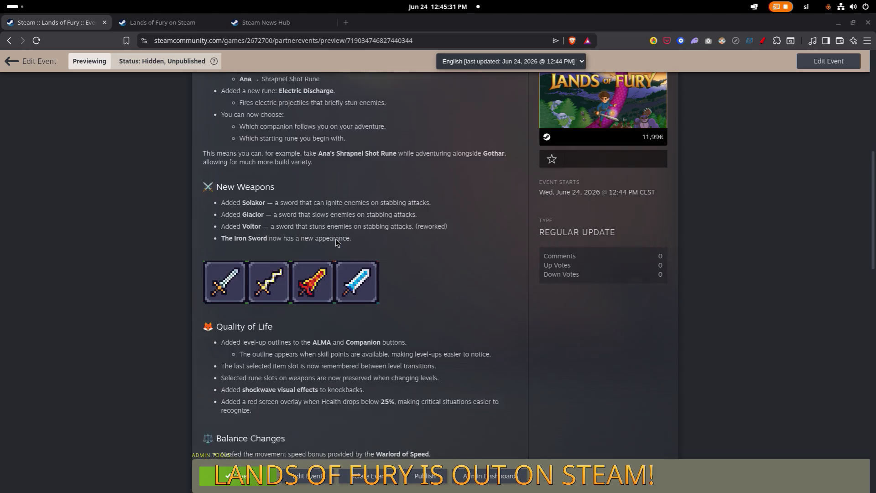
{"action": "scroll", "coordinate": [357, 236], "scroll_direction": "down", "scroll_amount": 5}
{"action": "key", "text": "alt+Tab"}
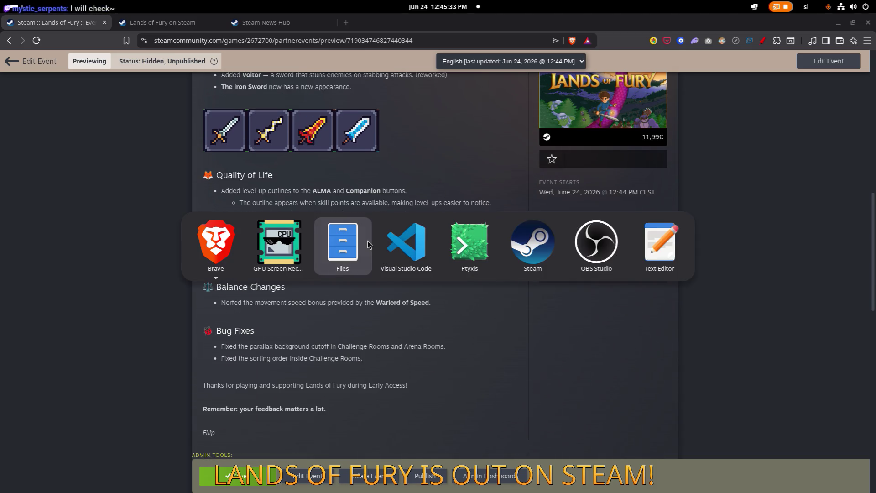
- Stay on the event preview, scroll up, then skip the Lands of Fury recording ahead ten seconds
{"action": "key", "text": "Escape"}
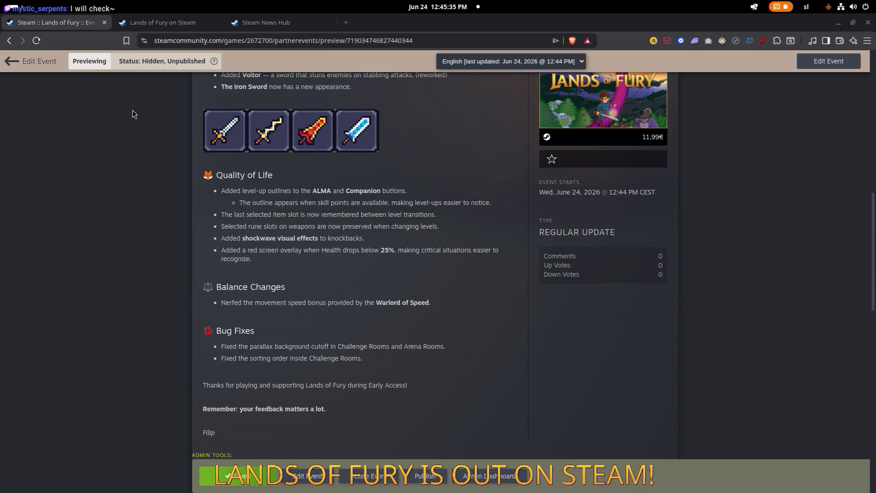
{"action": "scroll", "coordinate": [69, 100], "scroll_direction": "up", "scroll_amount": 1}
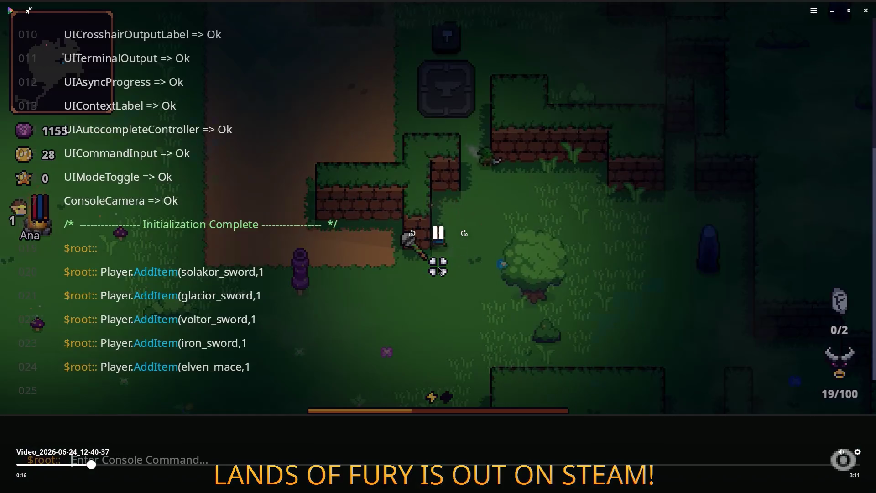
{"action": "key", "text": "Right"}
{"action": "key", "text": "Right"}
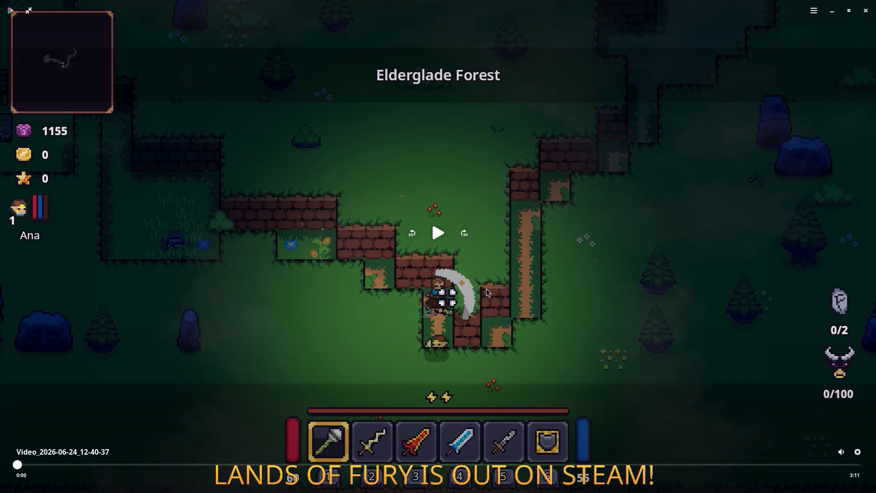
- Play the recording, seek to a combat scene around 2:53 of 3:11, and start a screenshot
{"action": "left_click", "coordinate": [486, 289]}
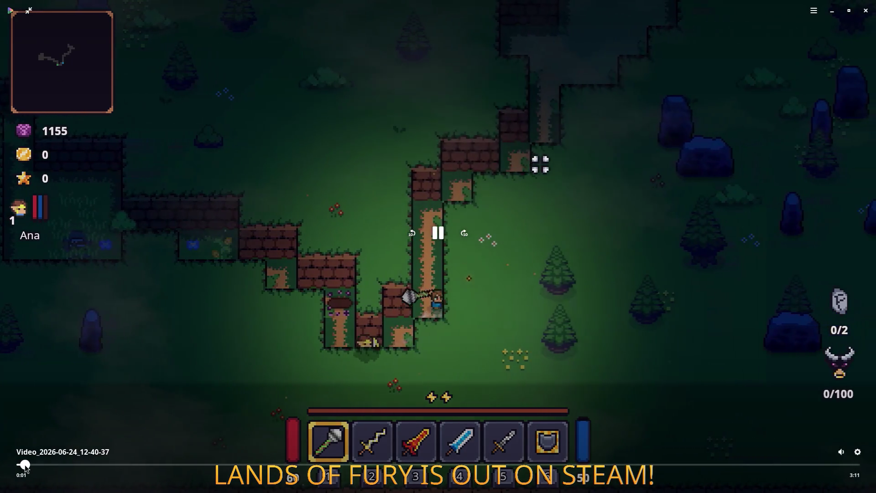
{"action": "left_click", "coordinate": [758, 464]}
{"action": "left_click", "coordinate": [774, 464]}
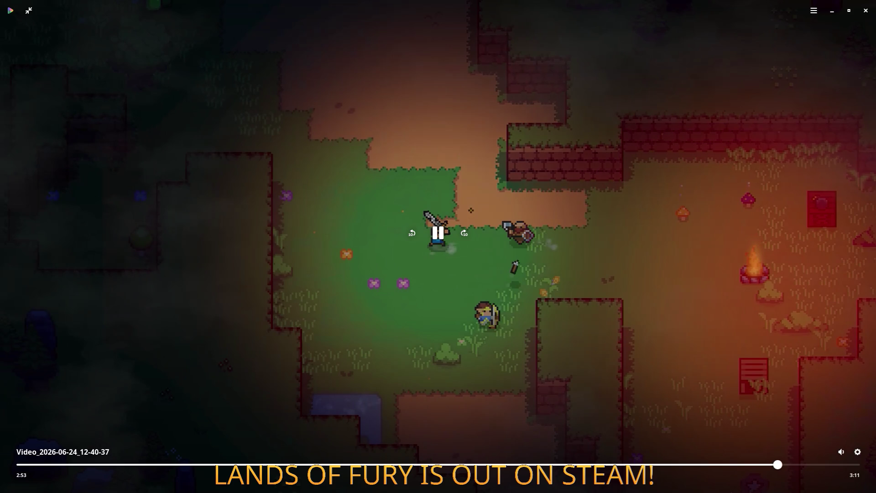
{"action": "key", "text": "Print"}
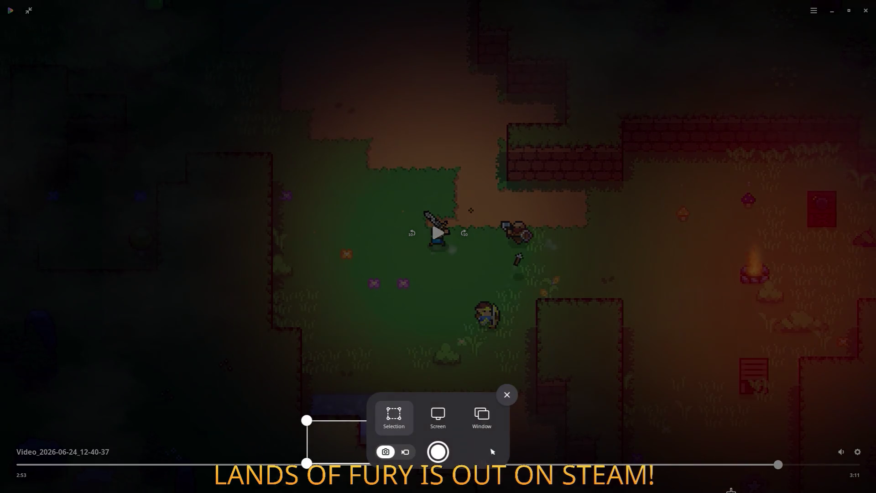
- Take a full-screen screenshot of the paused sword fight, then rewind to the campfire clearing scene
{"action": "left_click", "coordinate": [507, 394]}
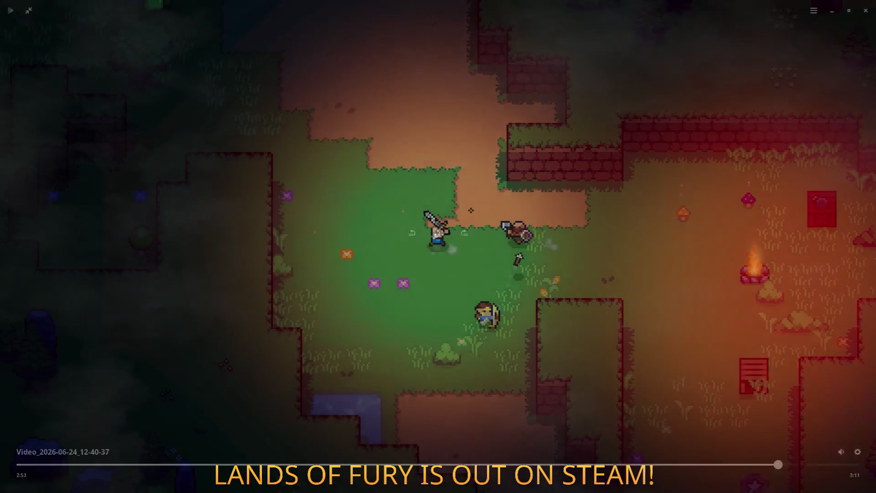
{"action": "key", "text": "Print"}
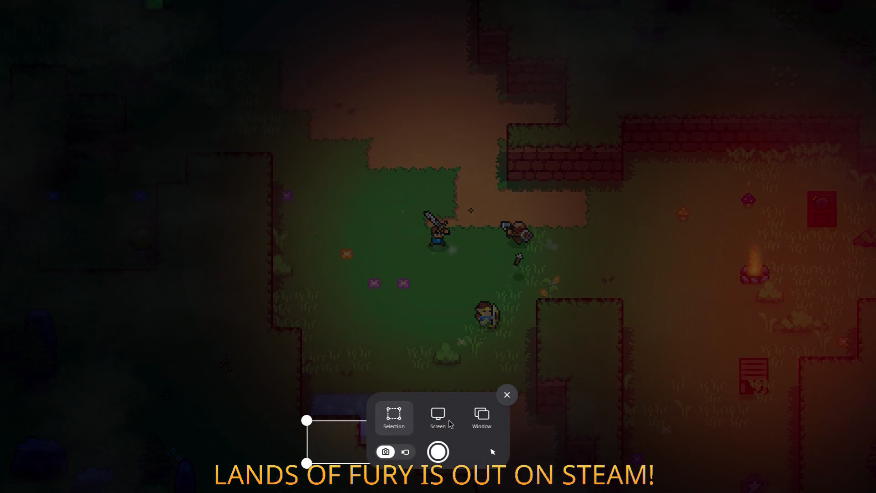
{"action": "left_click", "coordinate": [450, 423]}
{"action": "left_click", "coordinate": [437, 452]}
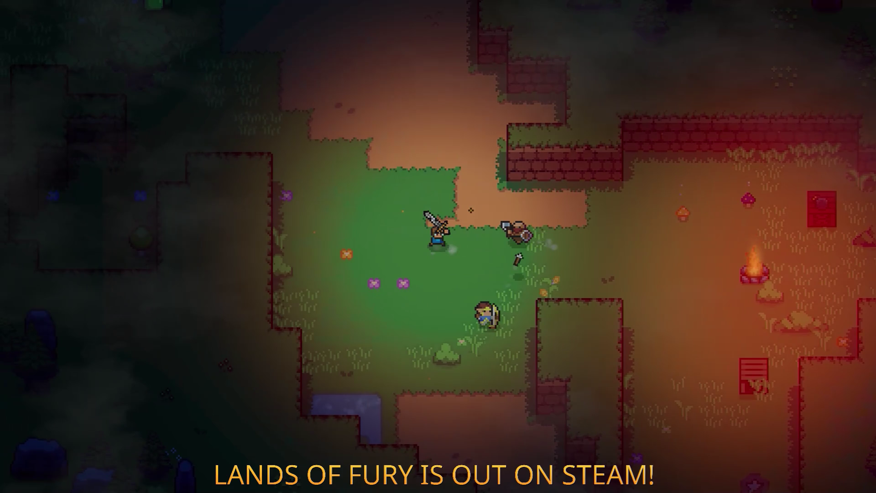
{"action": "mouse_move", "coordinate": [586, 360]}
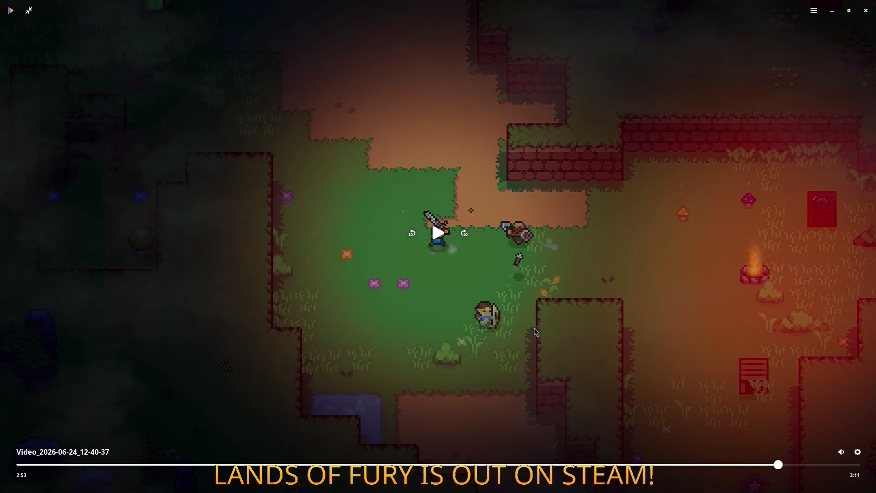
{"action": "mouse_move", "coordinate": [778, 465]}
{"action": "left_mouse_down"}
{"action": "mouse_move", "coordinate": [497, 454]}
{"action": "mouse_move", "coordinate": [285, 430]}
{"action": "mouse_move", "coordinate": [244, 416]}
{"action": "left_mouse_up"}
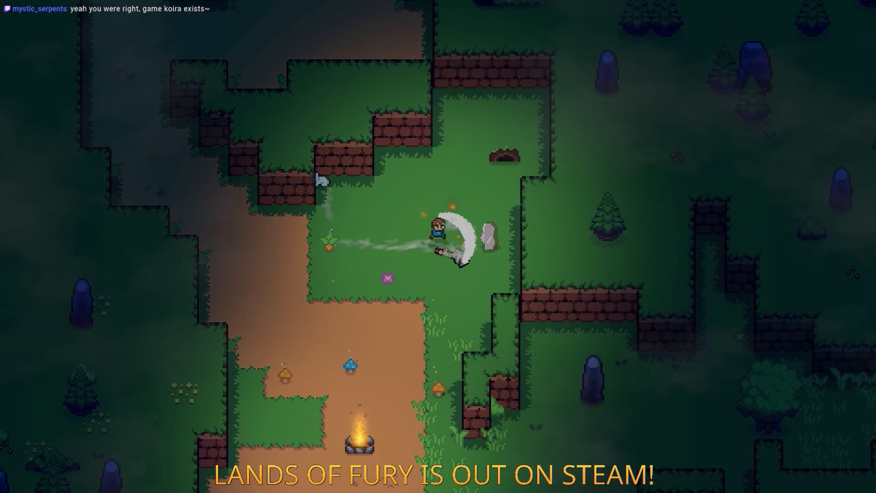
- Capture the full-screen forest campfire frame, then scrub the video ahead to the 0:50 sword strike
{"action": "key", "text": "Print"}
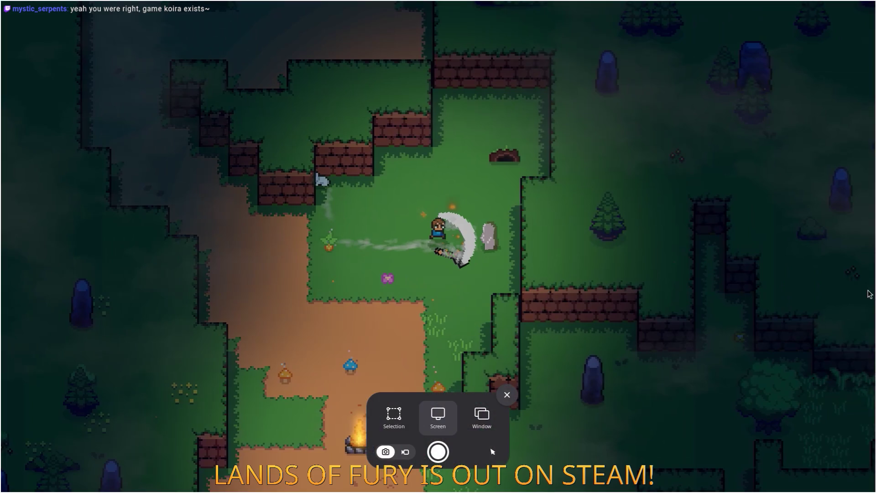
{"action": "left_click", "coordinate": [442, 460]}
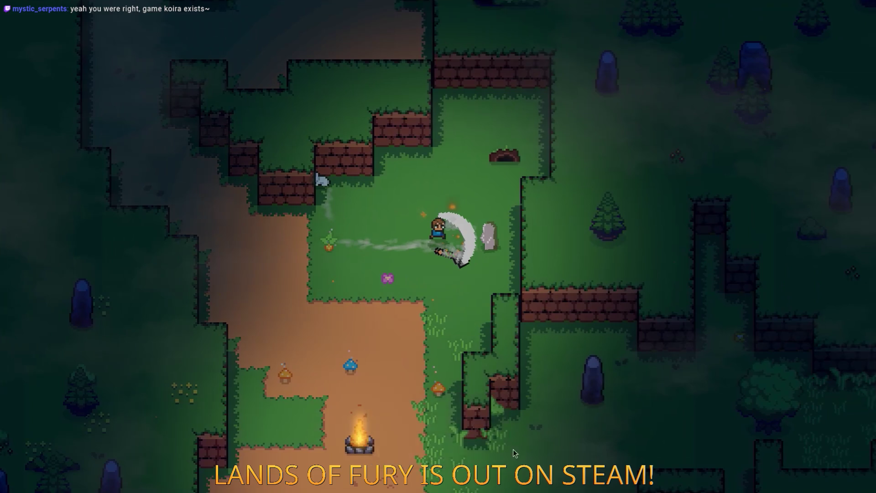
{"action": "left_click", "coordinate": [220, 465]}
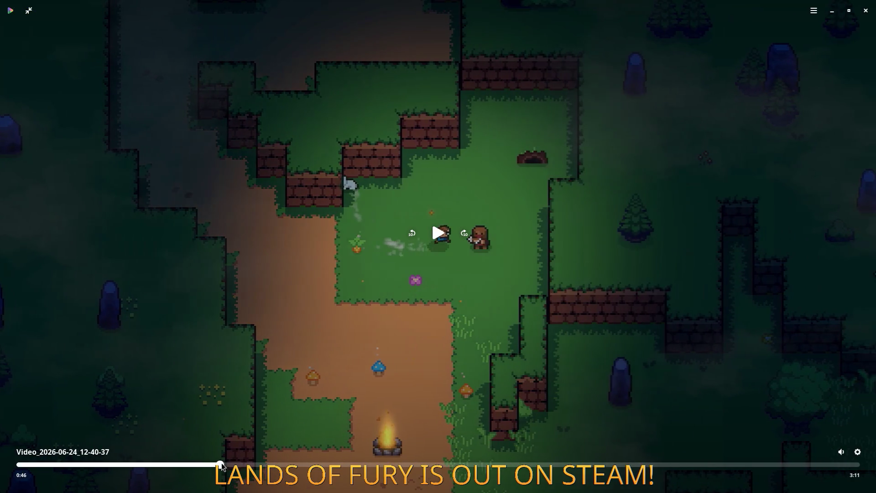
{"action": "left_click_drag", "start_coordinate": [222, 464], "coordinate": [297, 456]}
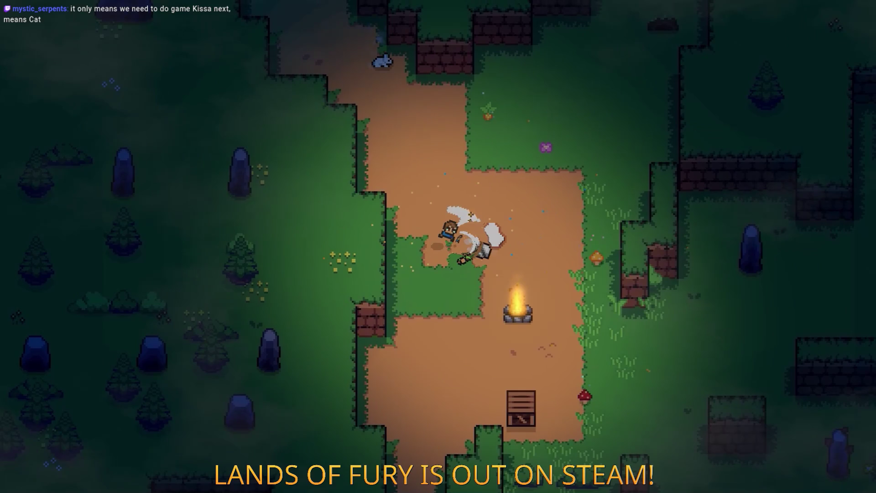
{"action": "key", "text": "Print"}
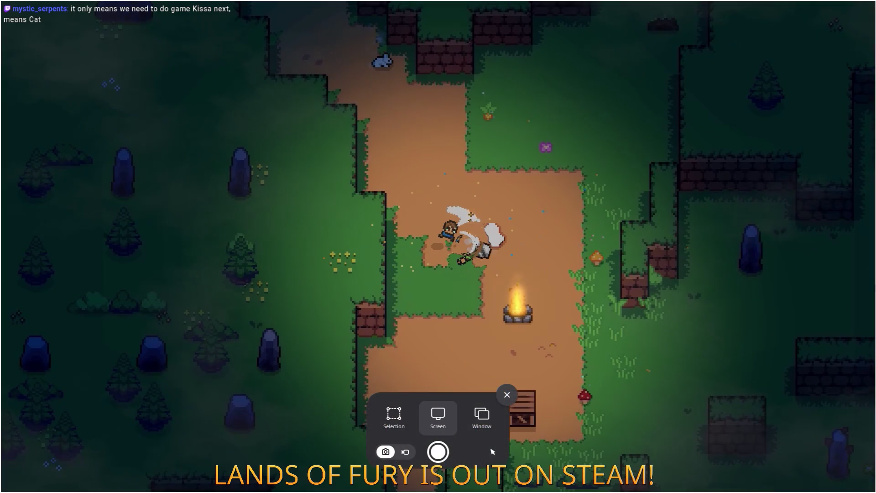
- Save a full-screen capture of the campfire path fight, then resume playback and pause a few seconds later
{"action": "left_click", "coordinate": [451, 449]}
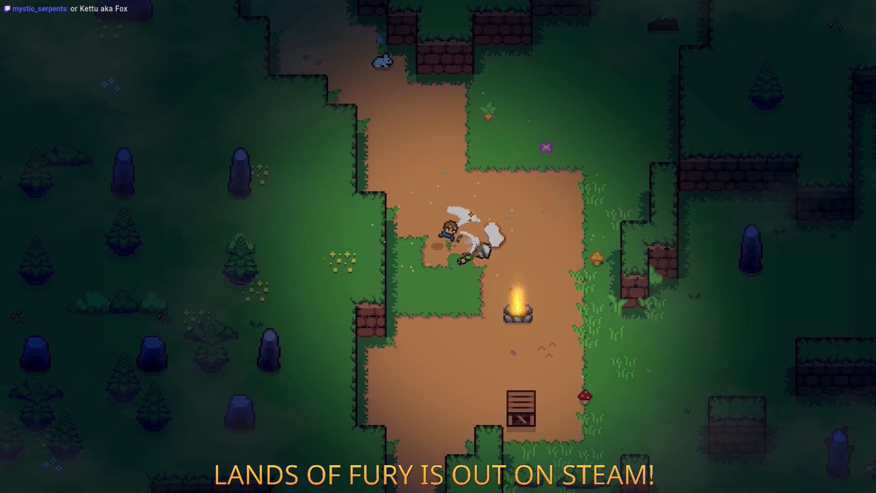
{"action": "key", "text": "w"}
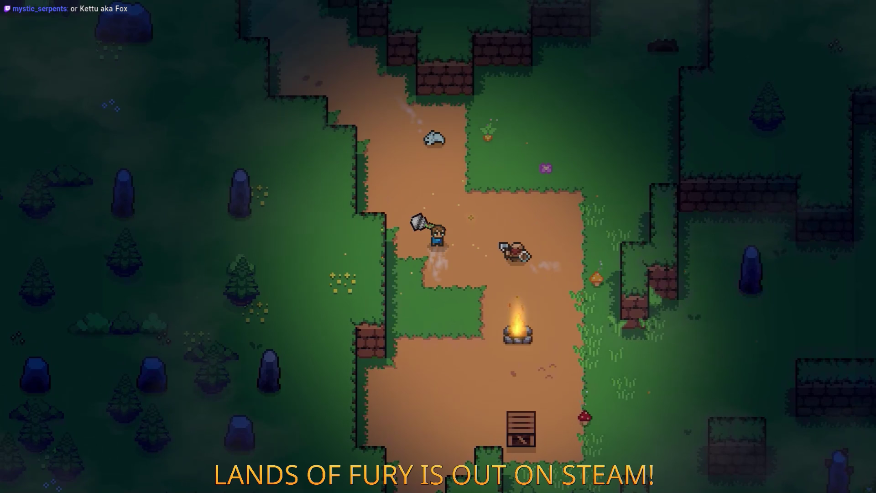
{"action": "key", "text": "d"}
{"action": "key", "text": "w"}
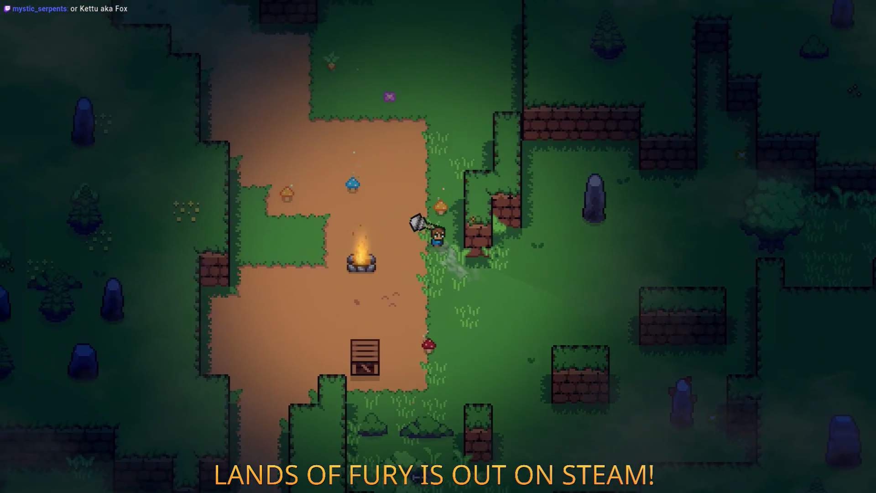
{"action": "mouse_move", "coordinate": [237, 417]}
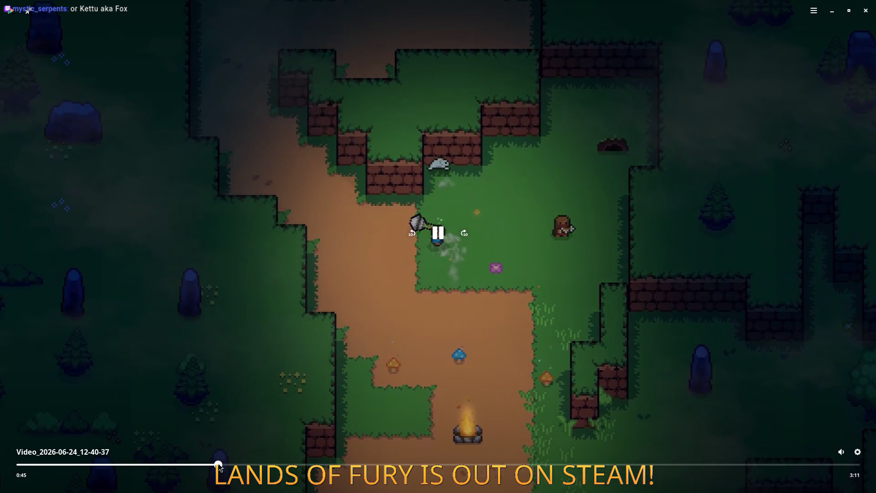
{"action": "left_click", "coordinate": [232, 465]}
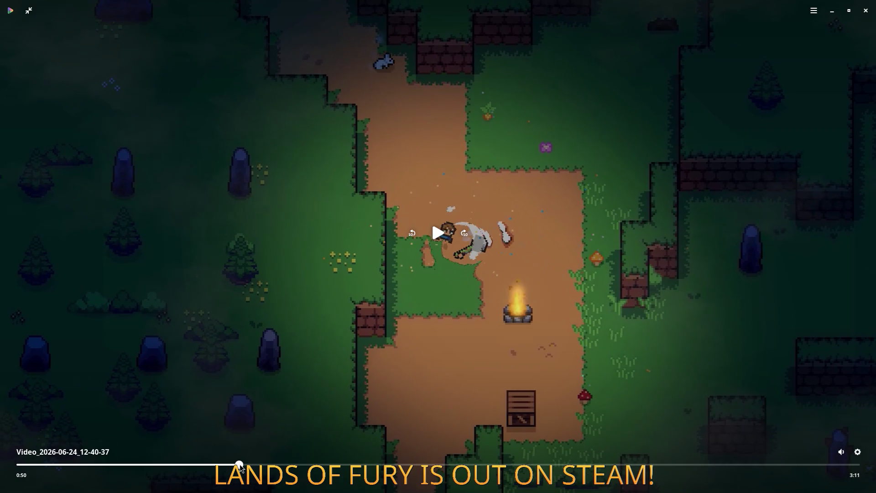
- Scrub through nearby frames for another combat shot, settling on the 0:51 sword slash
{"action": "left_click", "coordinate": [239, 465]}
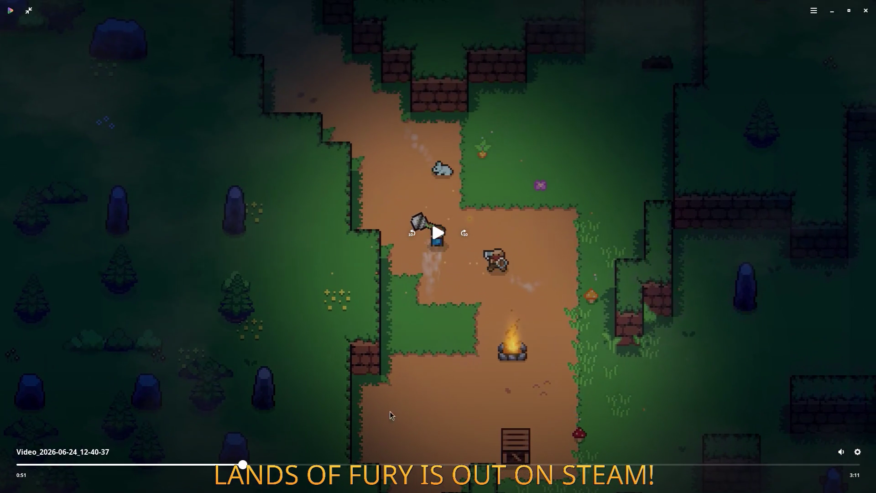
{"action": "left_click", "coordinate": [339, 426]}
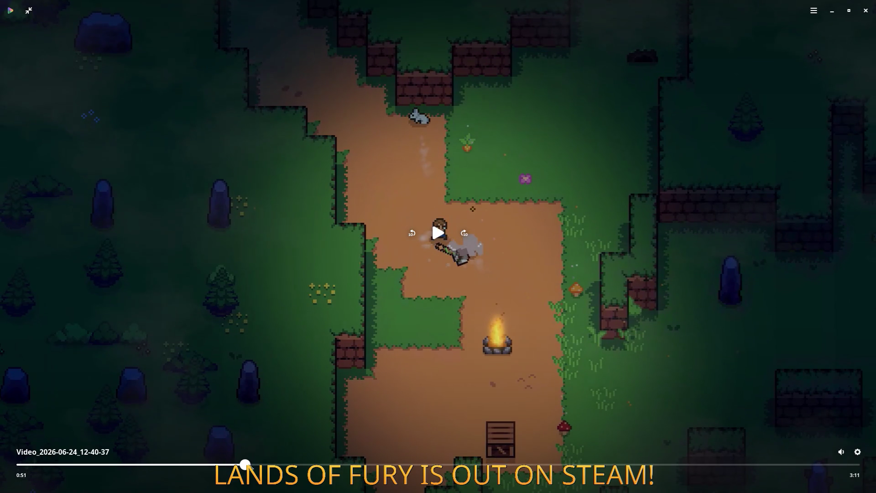
{"action": "left_click", "coordinate": [243, 464]}
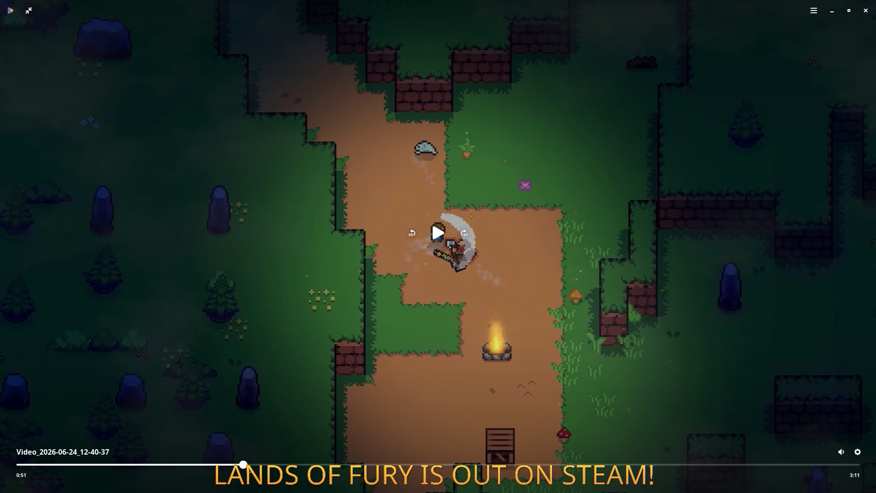
{"action": "left_click", "coordinate": [245, 465]}
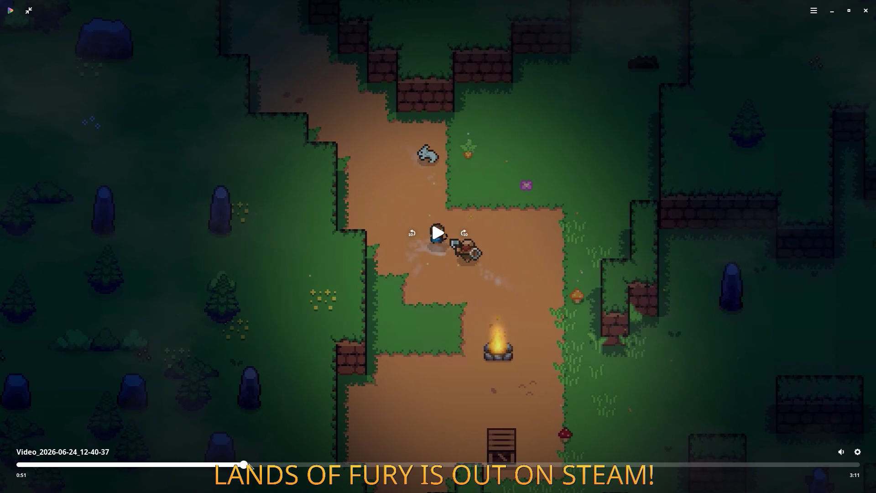
{"action": "left_click", "coordinate": [247, 464]}
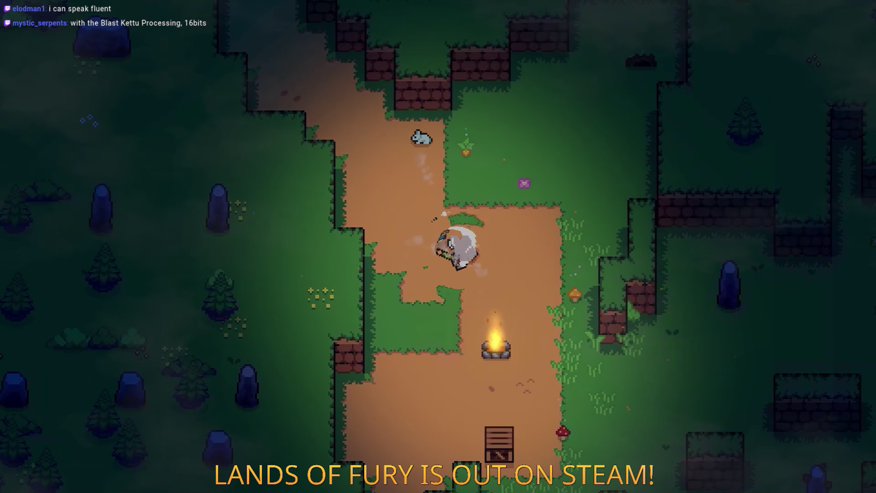
{"action": "mouse_move", "coordinate": [557, 349]}
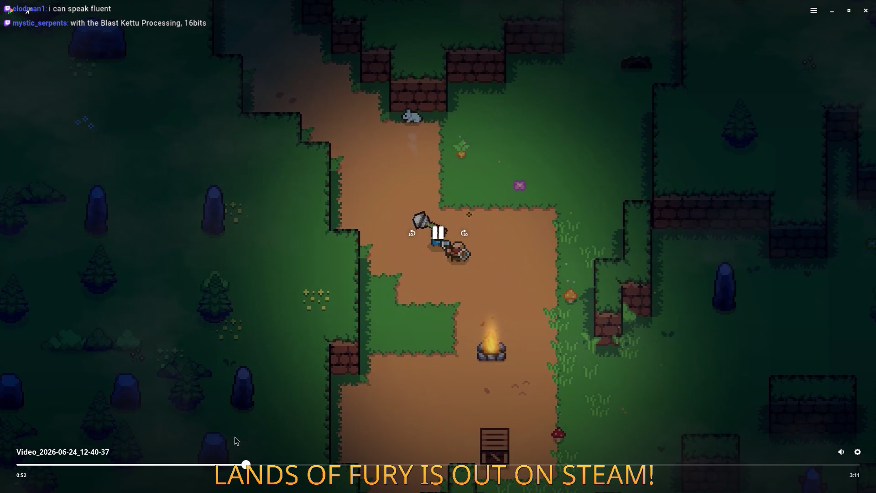
{"action": "left_click_drag", "start_coordinate": [252, 468], "coordinate": [271, 464]}
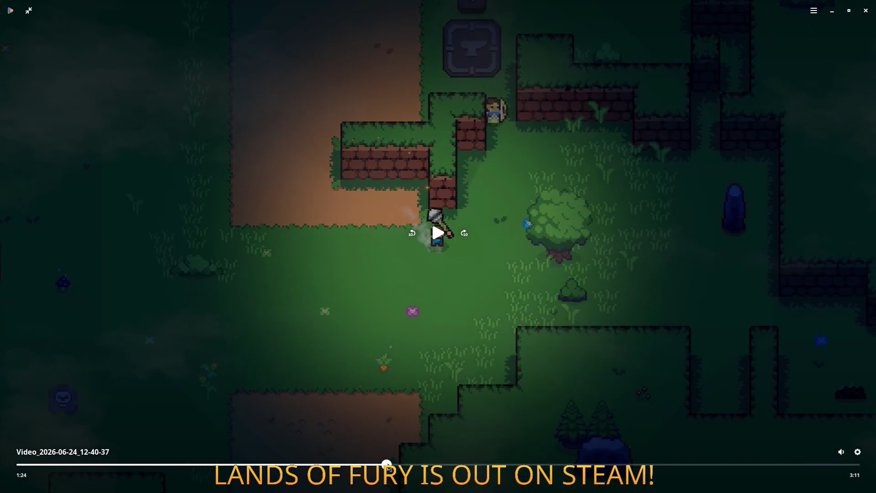
{"action": "mouse_move", "coordinate": [536, 464]}
{"action": "left_mouse_down"}
{"action": "mouse_move", "coordinate": [557, 464]}
{"action": "mouse_move", "coordinate": [516, 464]}
{"action": "mouse_move", "coordinate": [603, 457]}
{"action": "mouse_move", "coordinate": [274, 464]}
{"action": "mouse_move", "coordinate": [677, 463]}
{"action": "mouse_move", "coordinate": [157, 461]}
{"action": "mouse_move", "coordinate": [256, 455]}
{"action": "mouse_move", "coordinate": [247, 458]}
{"action": "left_mouse_up"}
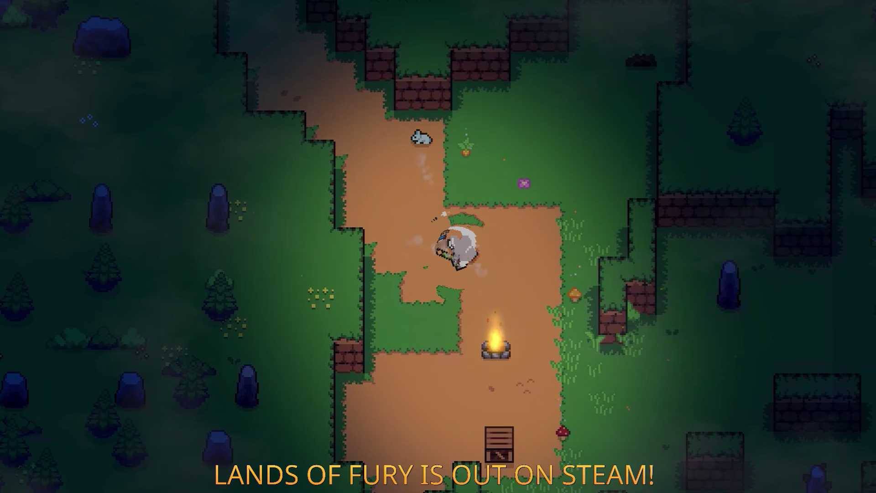
- Rewind the gameplay clip to about 0:07 on an axe swing, then close the video player
{"action": "mouse_move", "coordinate": [489, 163]}
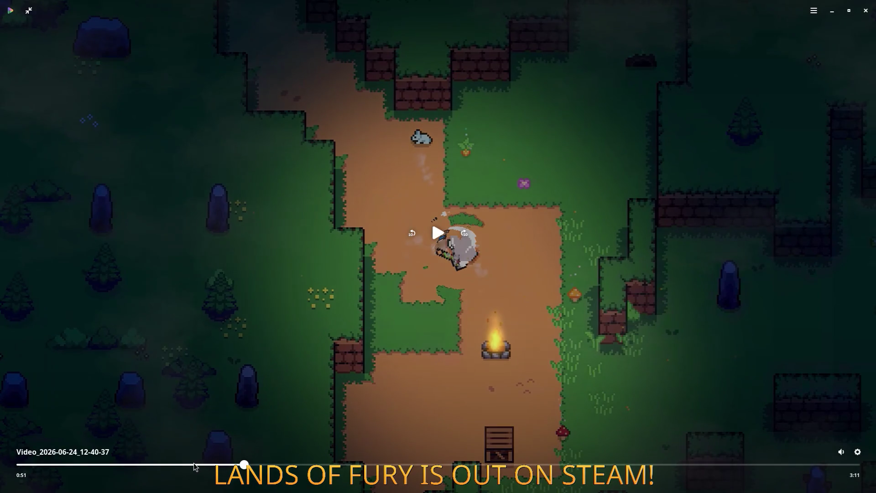
{"action": "left_click_drag", "start_coordinate": [242, 464], "coordinate": [114, 454]}
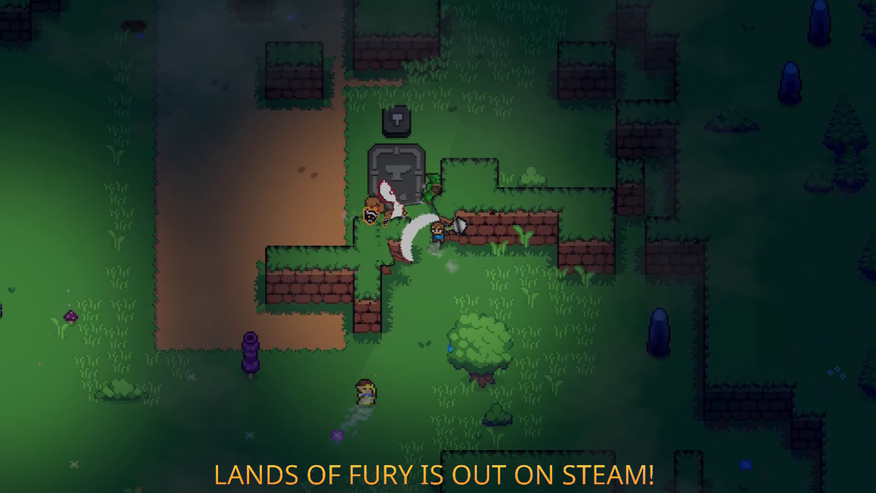
{"action": "mouse_move", "coordinate": [438, 377]}
{"action": "left_click_drag", "start_coordinate": [114, 467], "coordinate": [62, 460]}
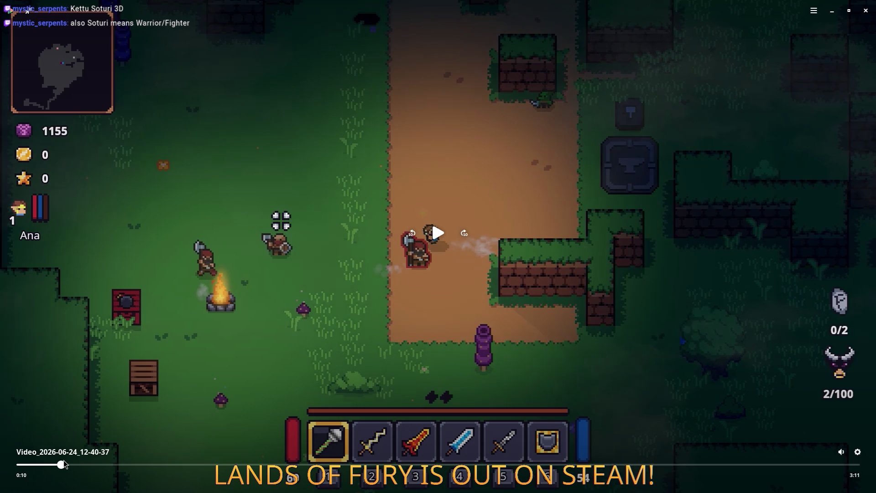
{"action": "left_click_drag", "start_coordinate": [63, 459], "coordinate": [53, 457]}
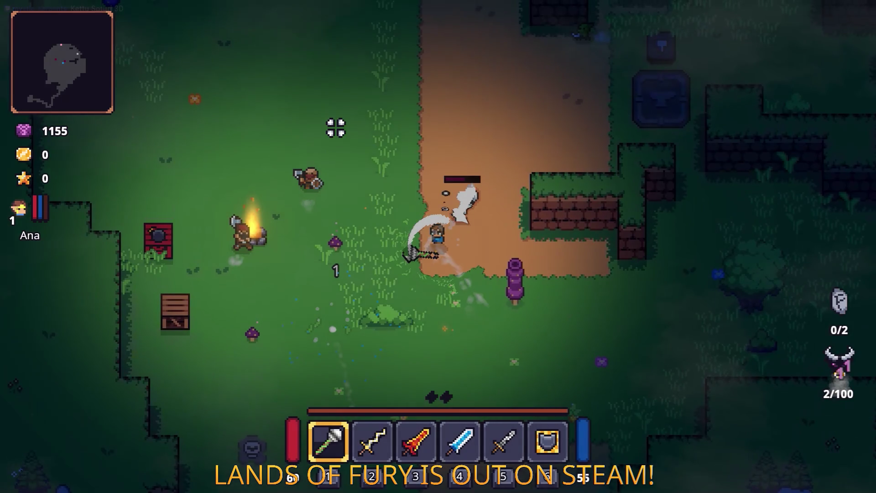
{"action": "mouse_move", "coordinate": [655, 250]}
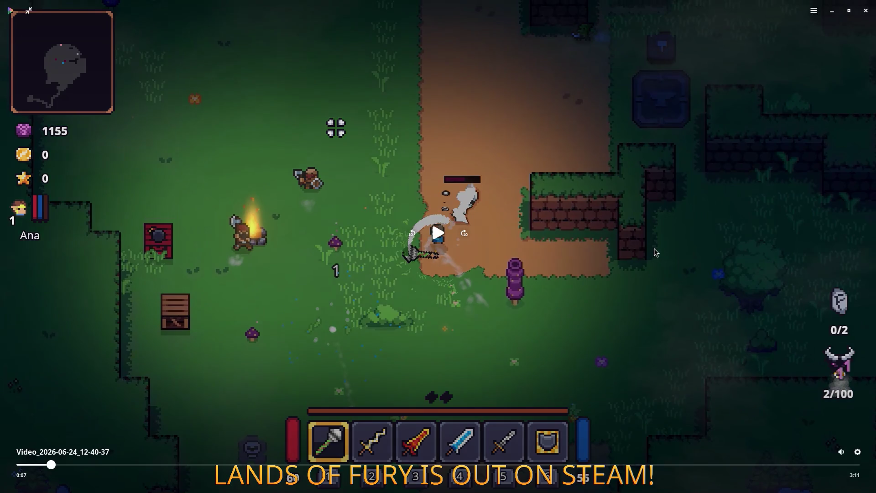
{"action": "left_click", "coordinate": [867, 10]}
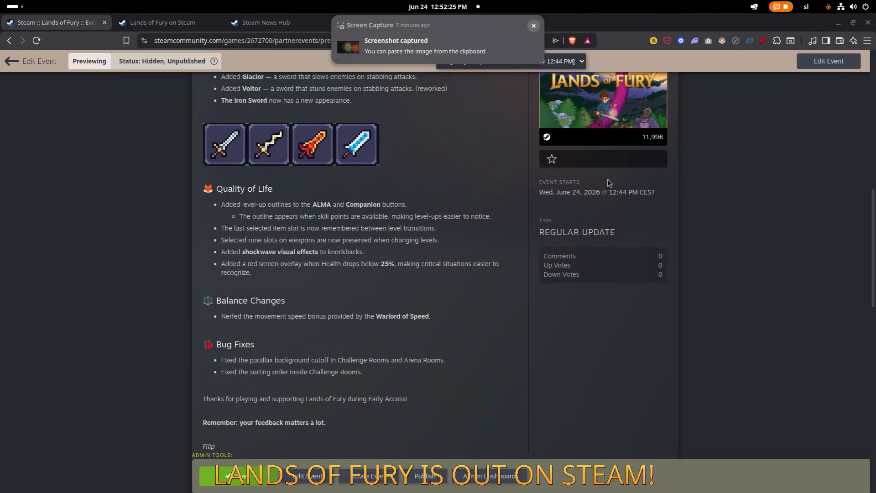
- Look over the event preview and return to editing the event
{"action": "mouse_move", "coordinate": [491, 76]}
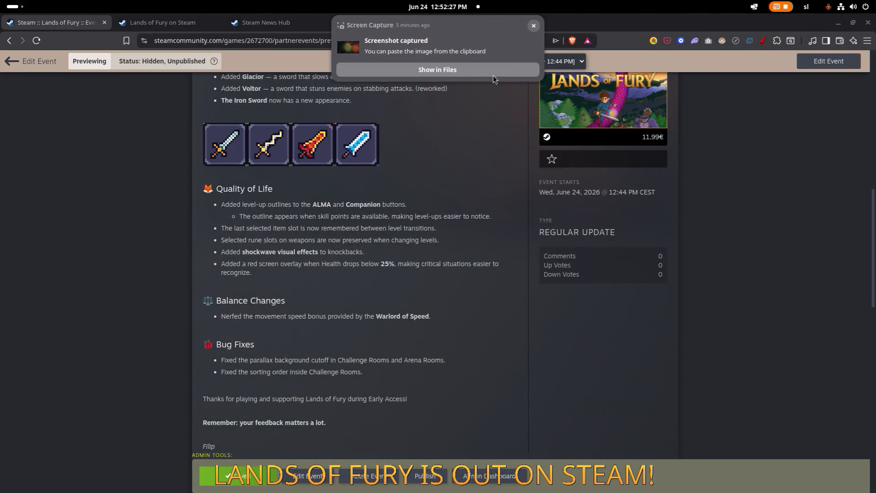
{"action": "scroll", "coordinate": [533, 179], "scroll_direction": "down", "scroll_amount": 5}
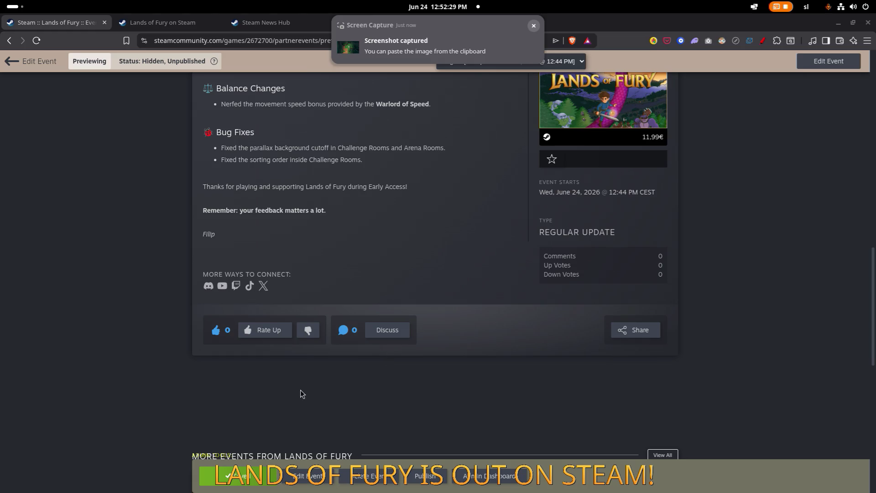
{"action": "scroll", "coordinate": [302, 393], "scroll_direction": "up", "scroll_amount": 10}
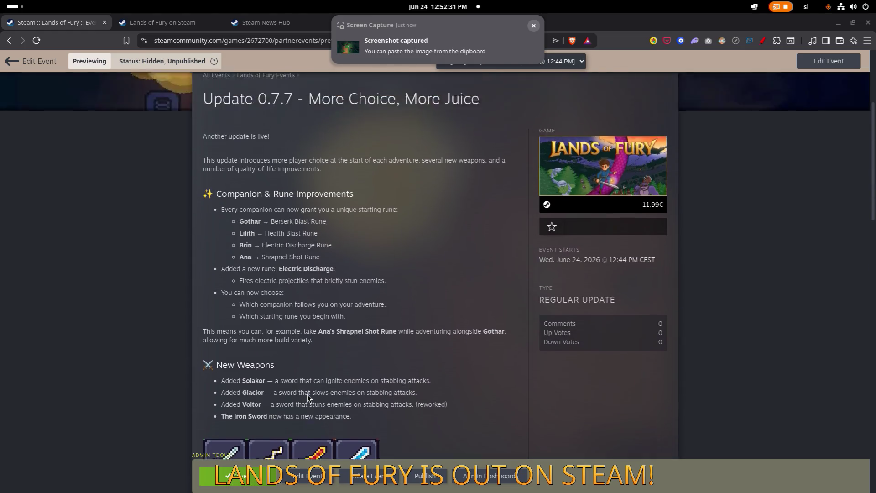
{"action": "scroll", "coordinate": [308, 397], "scroll_direction": "down", "scroll_amount": 3}
{"action": "scroll", "coordinate": [308, 397], "scroll_direction": "down", "scroll_amount": 3}
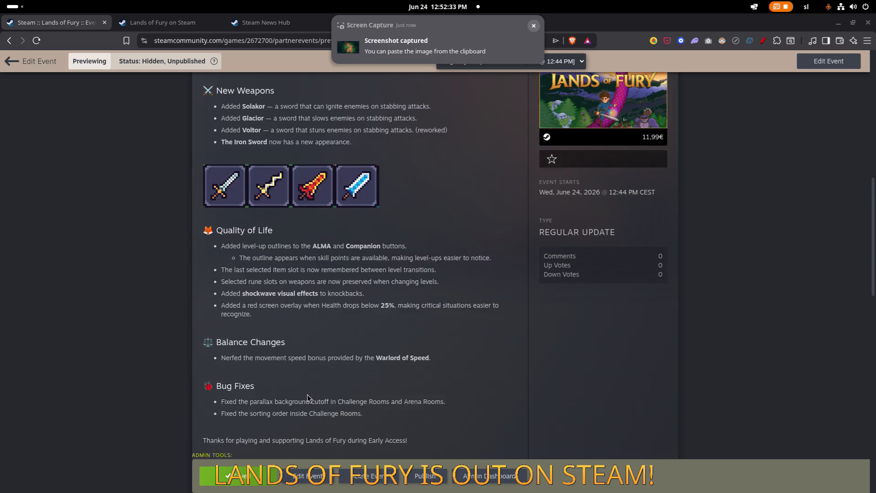
{"action": "scroll", "coordinate": [307, 397], "scroll_direction": "down", "scroll_amount": 4}
{"action": "scroll", "coordinate": [307, 396], "scroll_direction": "up", "scroll_amount": 15}
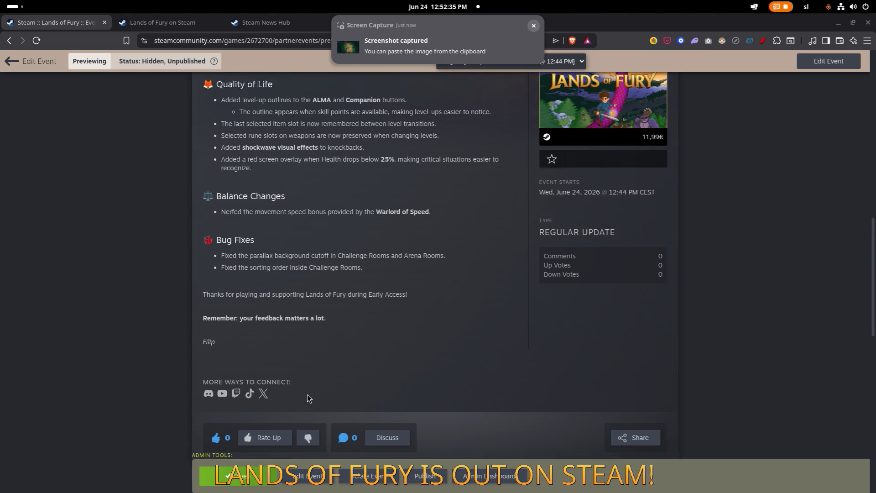
{"action": "left_click", "coordinate": [308, 476]}
{"action": "scroll", "coordinate": [394, 324], "scroll_direction": "down", "scroll_amount": 3}
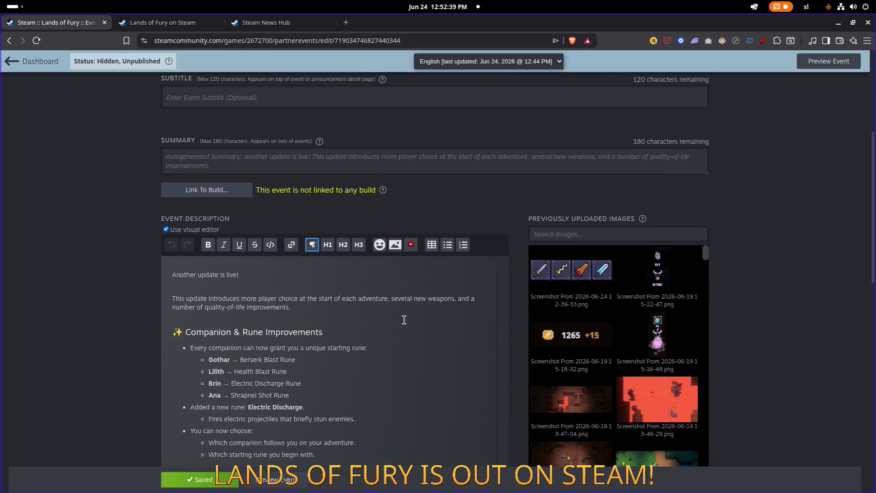
{"action": "scroll", "coordinate": [401, 319], "scroll_direction": "down", "scroll_amount": 5}
{"action": "left_click", "coordinate": [640, 420]}
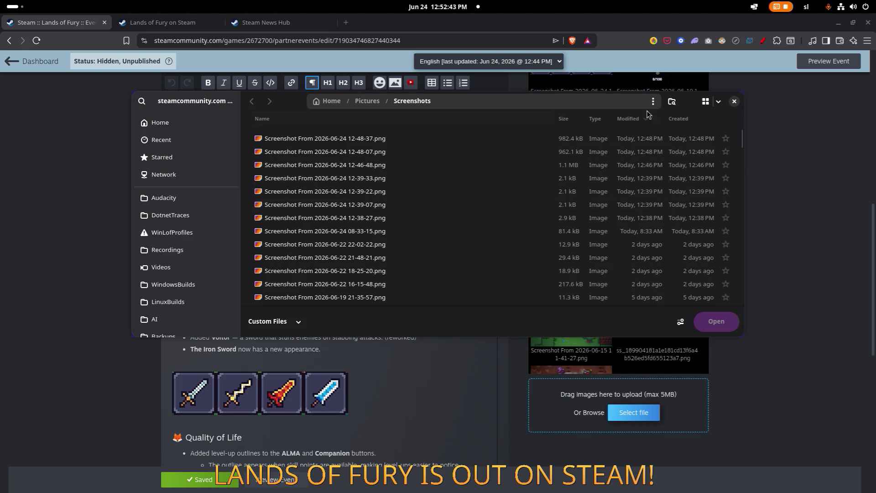
{"action": "left_click", "coordinate": [706, 101]}
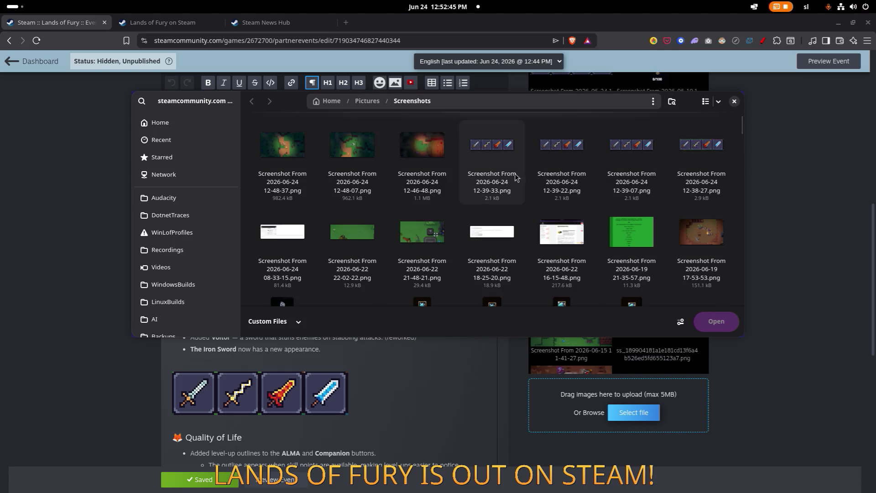
{"action": "left_click", "coordinate": [437, 151]}
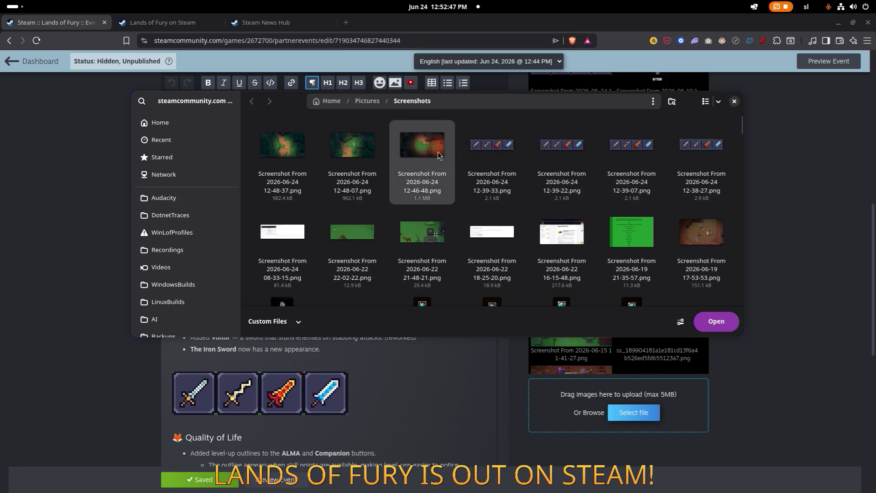
{"action": "left_click", "coordinate": [716, 322]}
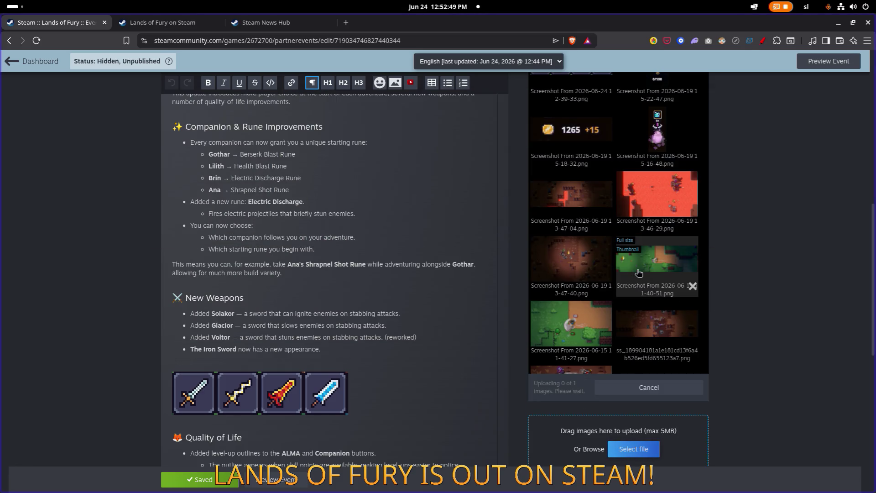
- Switch the event editor to its Artwork settings
{"action": "scroll", "coordinate": [639, 272], "scroll_direction": "up", "scroll_amount": 10}
{"action": "scroll", "coordinate": [639, 272], "scroll_direction": "down", "scroll_amount": 5}
{"action": "scroll", "coordinate": [464, 225], "scroll_direction": "up", "scroll_amount": 3}
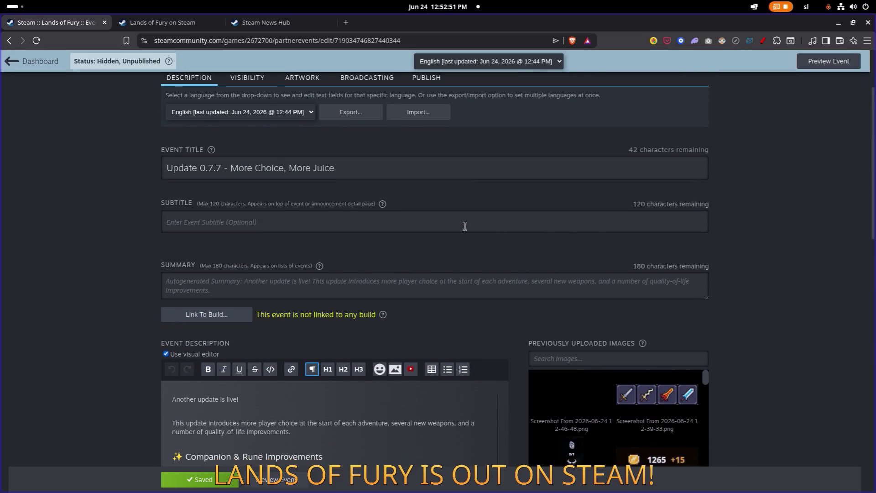
{"action": "scroll", "coordinate": [288, 173], "scroll_direction": "up", "scroll_amount": 2}
{"action": "left_click", "coordinate": [313, 182]}
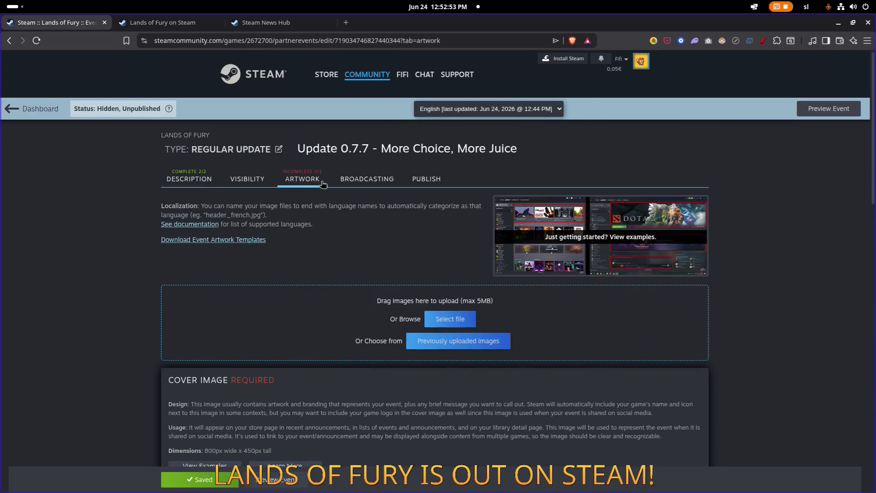
- Add a gameplay screenshot as artwork, keeping its type as Header Image
{"action": "left_click", "coordinate": [465, 320]}
{"action": "double_click", "coordinate": [423, 153]}
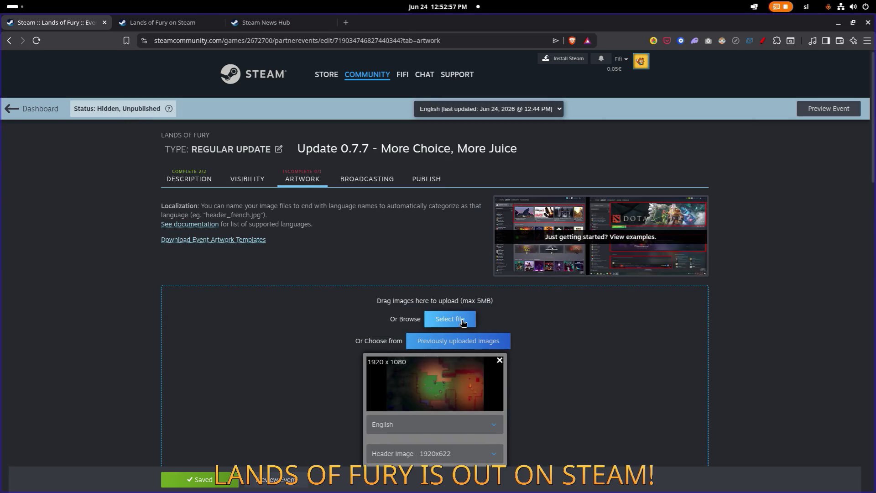
{"action": "left_click", "coordinate": [467, 318]}
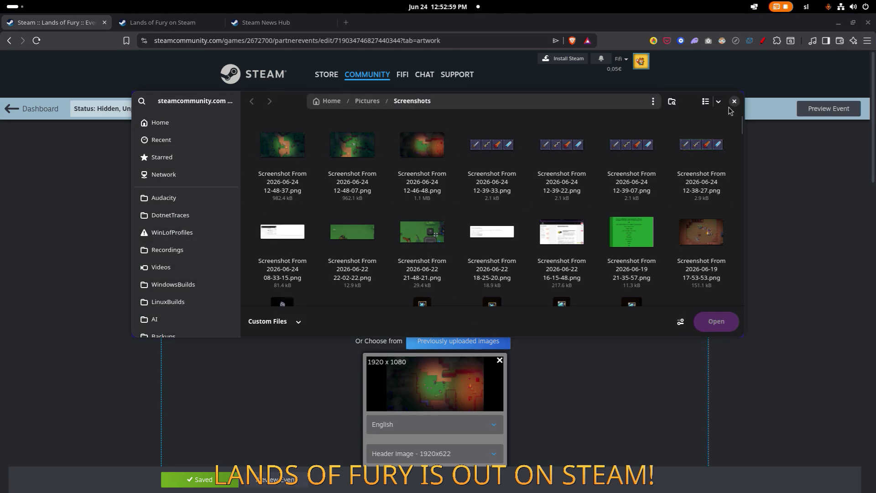
{"action": "left_click", "coordinate": [734, 105]}
{"action": "scroll", "coordinate": [520, 253], "scroll_direction": "down", "scroll_amount": 3}
{"action": "left_click", "coordinate": [447, 323]}
{"action": "left_click", "coordinate": [448, 322]}
- Crop the header image to 1920x622 with the crop area centred on the screenshot
{"action": "left_click", "coordinate": [446, 379]}
{"action": "mouse_move", "coordinate": [488, 235]}
{"action": "left_mouse_down"}
{"action": "mouse_move", "coordinate": [496, 287]}
{"action": "mouse_move", "coordinate": [506, 275]}
{"action": "left_mouse_up"}
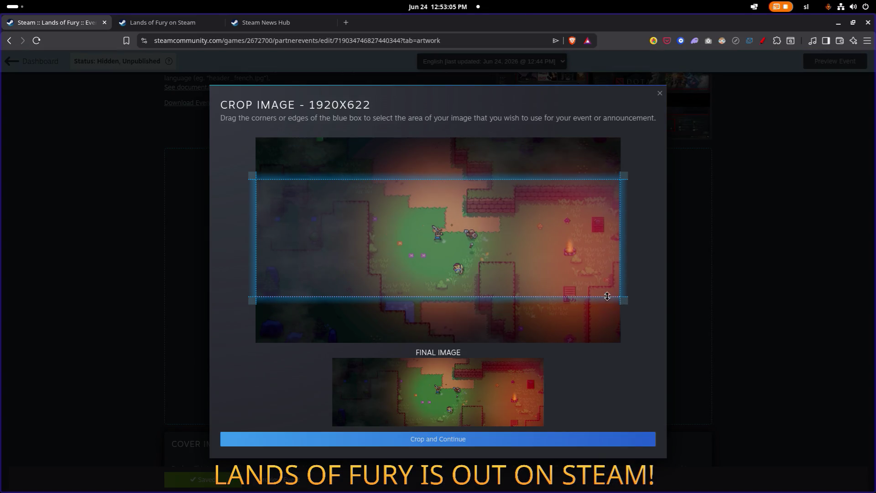
{"action": "left_click_drag", "start_coordinate": [552, 280], "coordinate": [552, 277]}
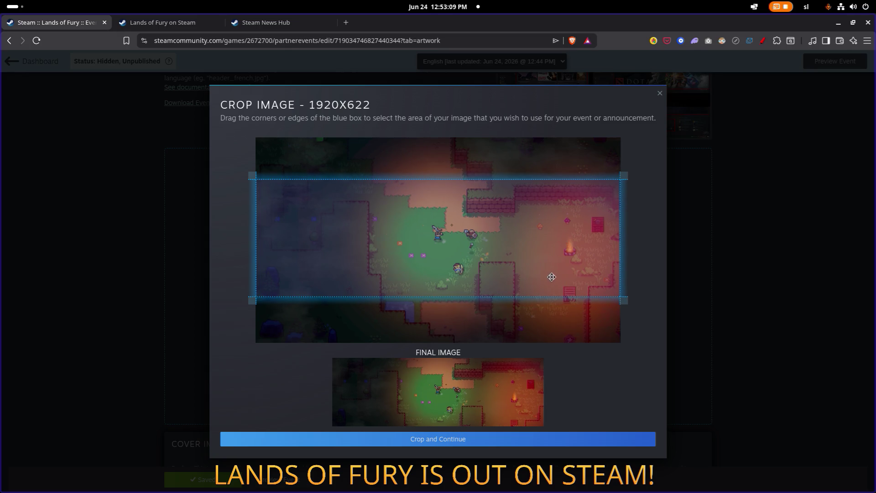
{"action": "left_click", "coordinate": [537, 440]}
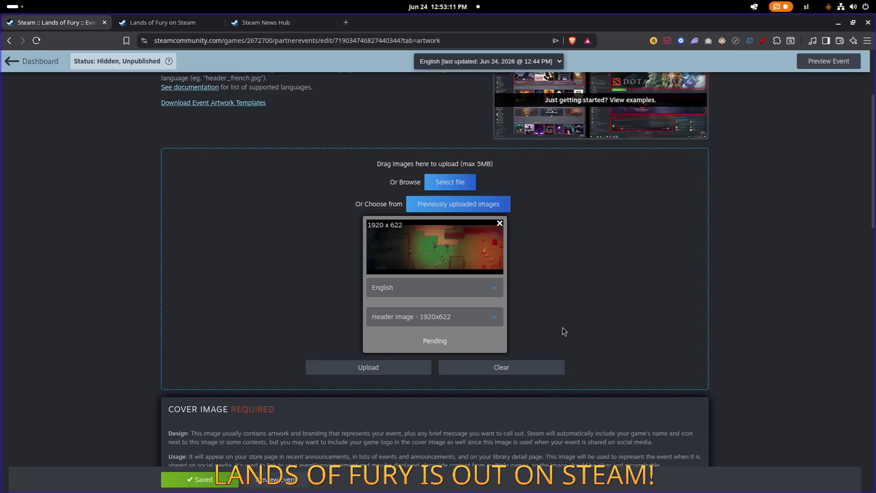
{"action": "left_click", "coordinate": [458, 182]}
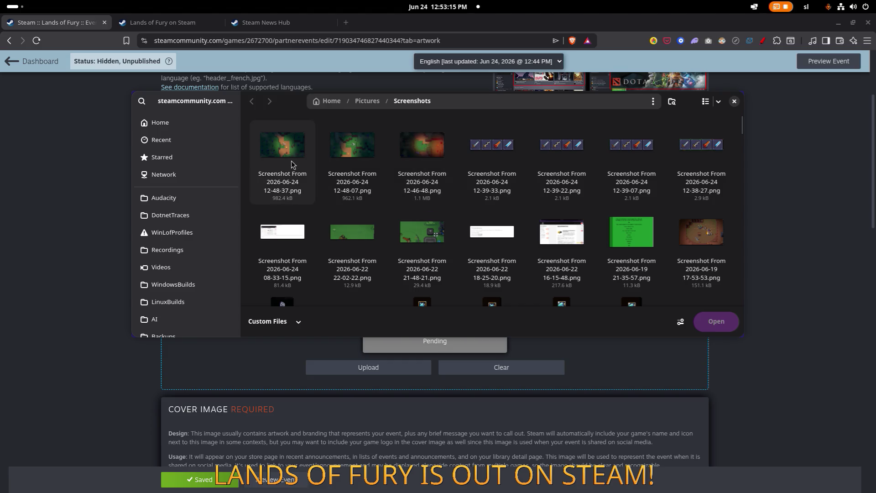
{"action": "double_click", "coordinate": [338, 152]}
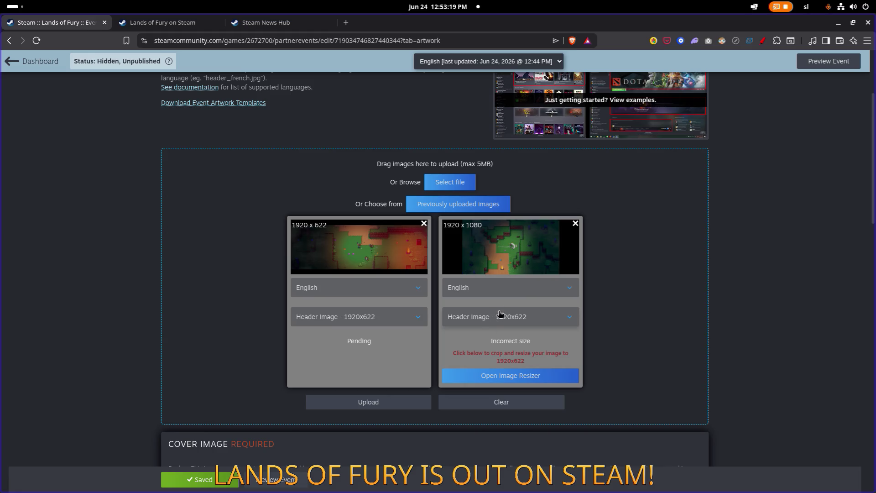
{"action": "left_click", "coordinate": [511, 324]}
{"action": "left_click", "coordinate": [507, 359]}
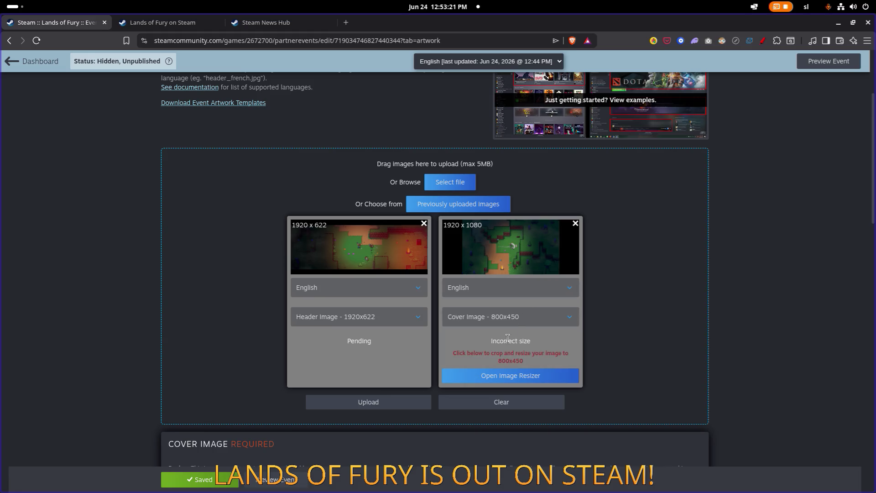
{"action": "left_click", "coordinate": [508, 371]}
{"action": "left_click_drag", "start_coordinate": [350, 204], "coordinate": [447, 244]}
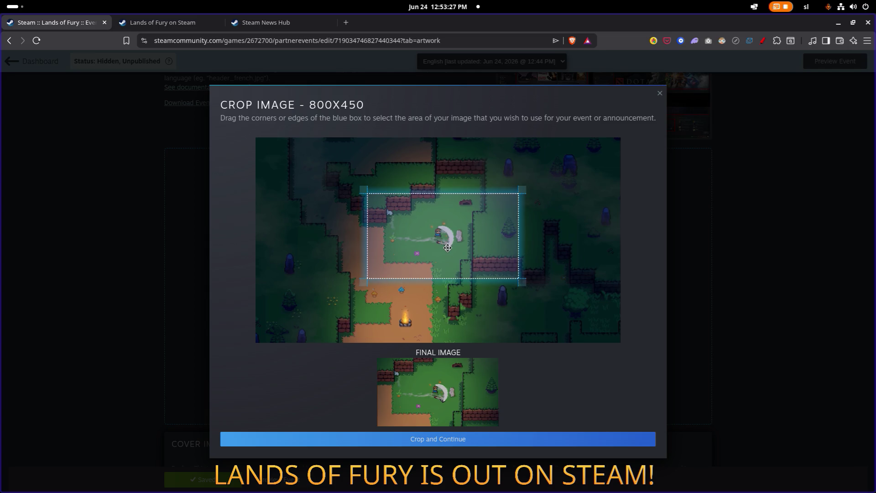
{"action": "left_click", "coordinate": [183, 23]}
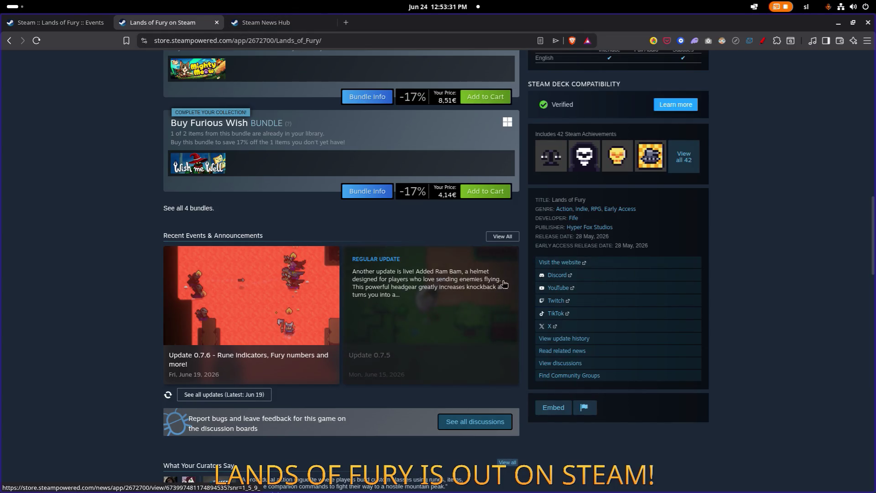
{"action": "left_click", "coordinate": [85, 25]}
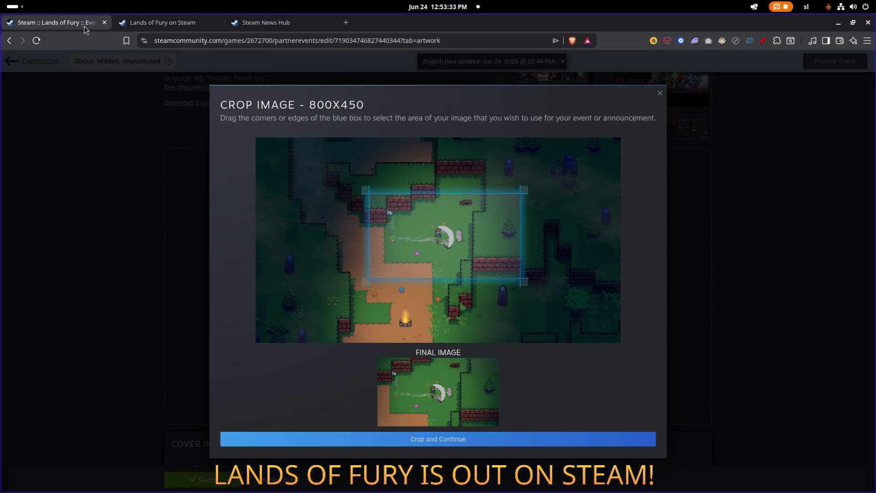
{"action": "left_click", "coordinate": [659, 93]}
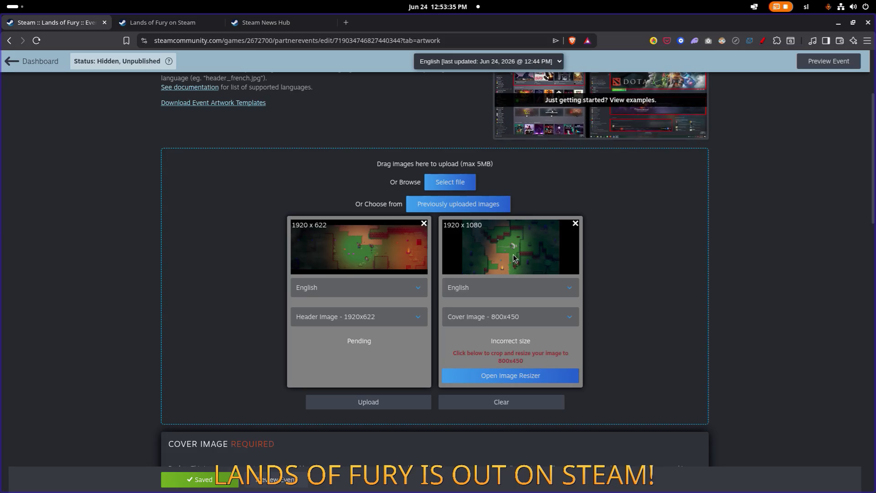
{"action": "left_click", "coordinate": [576, 224]}
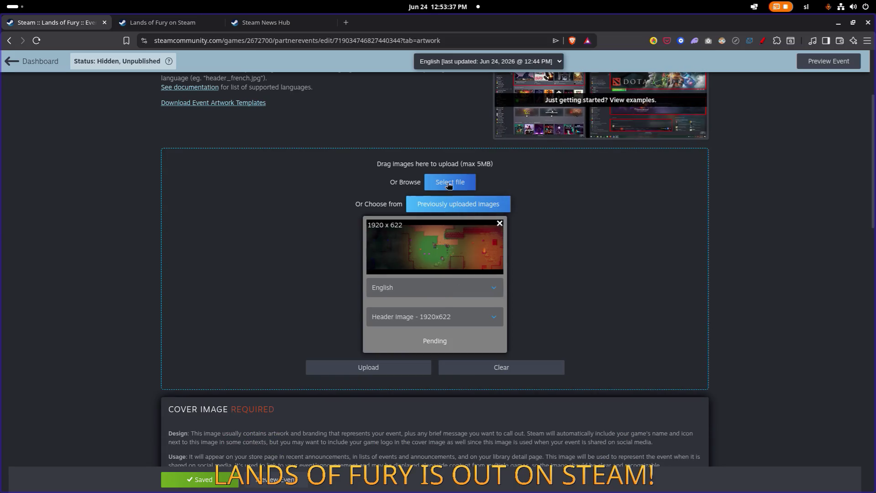
- Add the 12-48-07 screenshot as a new artwork image of type 800x450 Cover Image
{"action": "left_click", "coordinate": [448, 182]}
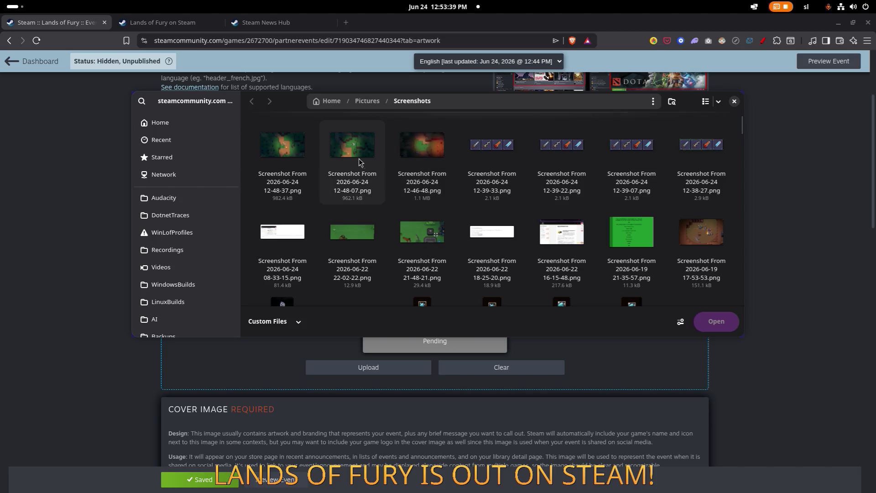
{"action": "left_click", "coordinate": [360, 163]}
{"action": "double_click", "coordinate": [285, 154]}
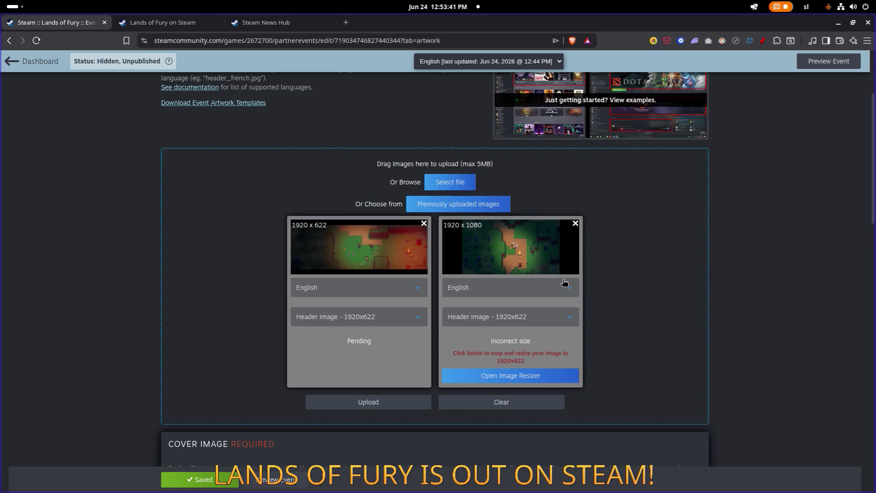
{"action": "left_click", "coordinate": [538, 317]}
{"action": "left_click", "coordinate": [506, 358]}
- Crop the cover image to 800x450, framing the campfire and characters
{"action": "left_click", "coordinate": [510, 375]}
{"action": "mouse_move", "coordinate": [385, 219]}
{"action": "left_mouse_down"}
{"action": "mouse_move", "coordinate": [507, 249]}
{"action": "mouse_move", "coordinate": [500, 257]}
{"action": "left_mouse_up"}
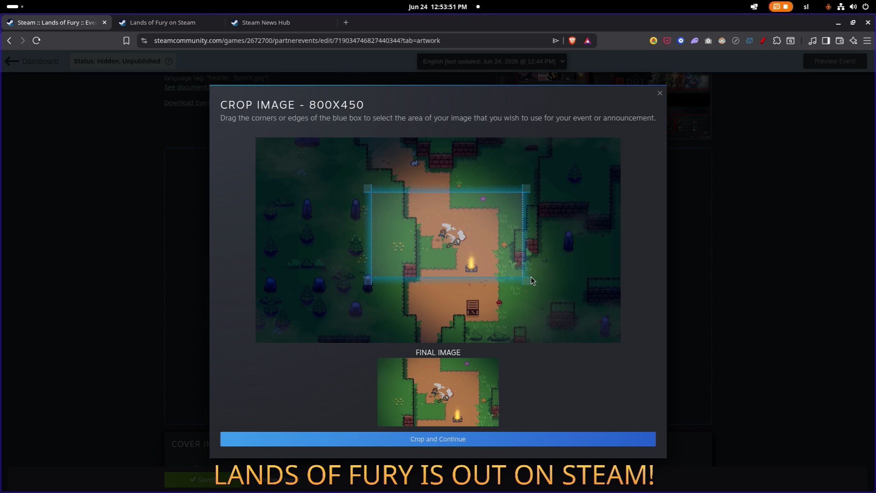
{"action": "left_click_drag", "start_coordinate": [491, 256], "coordinate": [502, 270]}
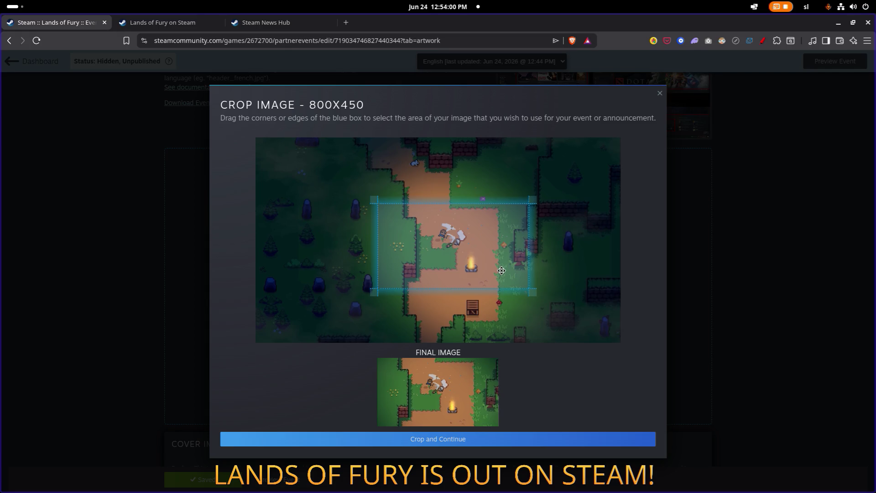
{"action": "left_click_drag", "start_coordinate": [502, 270], "coordinate": [502, 270]}
{"action": "left_click_drag", "start_coordinate": [503, 269], "coordinate": [503, 272]}
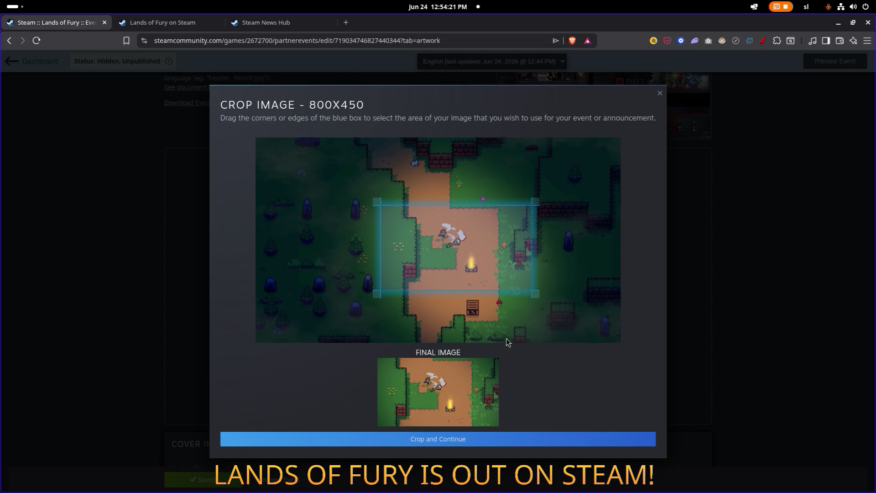
{"action": "left_click", "coordinate": [455, 438]}
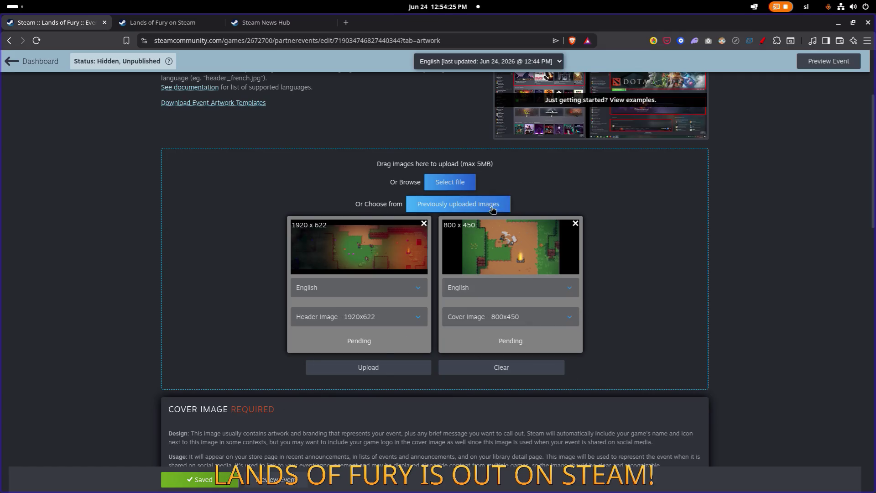
- Upload the pending 1920x622 header and 800x450 cover images, then preview the Update 0.7.7 event
{"action": "left_click", "coordinate": [389, 372]}
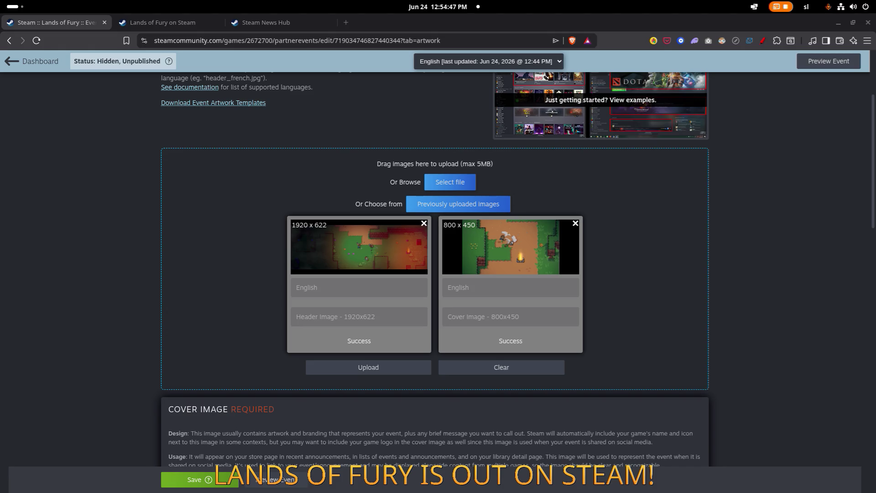
{"action": "scroll", "coordinate": [364, 310], "scroll_direction": "down", "scroll_amount": 7}
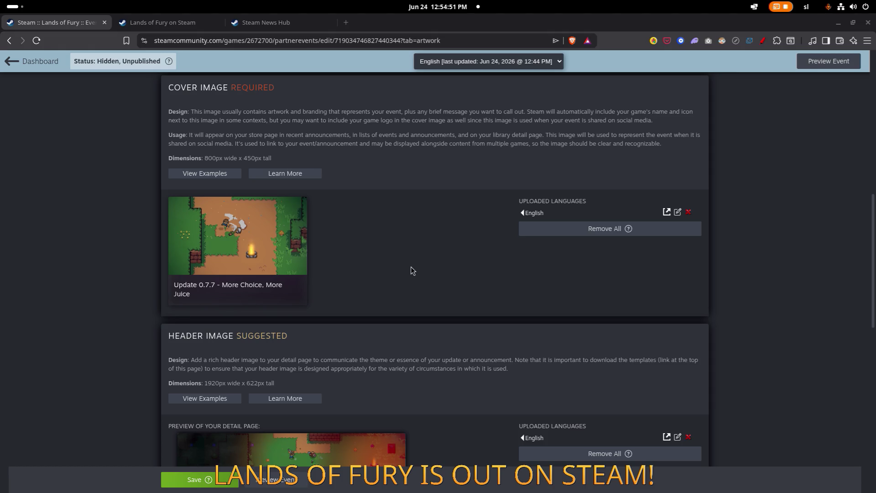
{"action": "scroll", "coordinate": [409, 269], "scroll_direction": "down", "scroll_amount": 4}
{"action": "scroll", "coordinate": [408, 269], "scroll_direction": "up", "scroll_amount": 15}
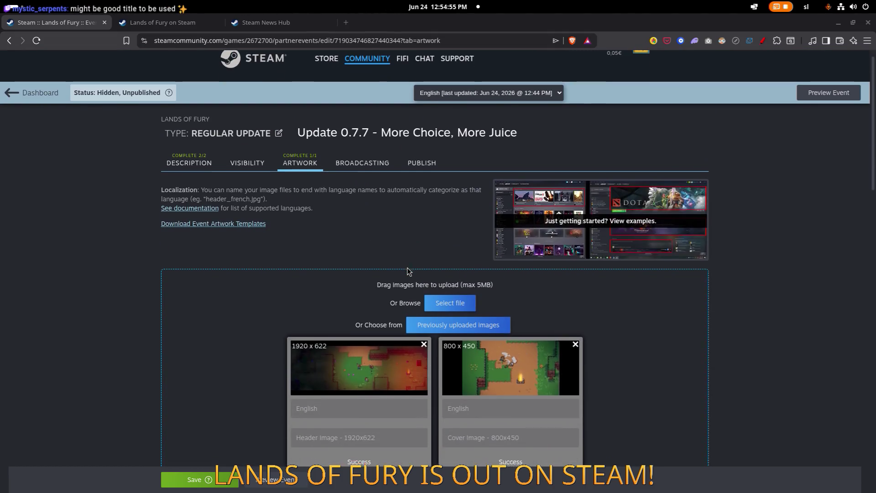
{"action": "scroll", "coordinate": [408, 271], "scroll_direction": "down", "scroll_amount": 10}
{"action": "left_click", "coordinate": [276, 479]}
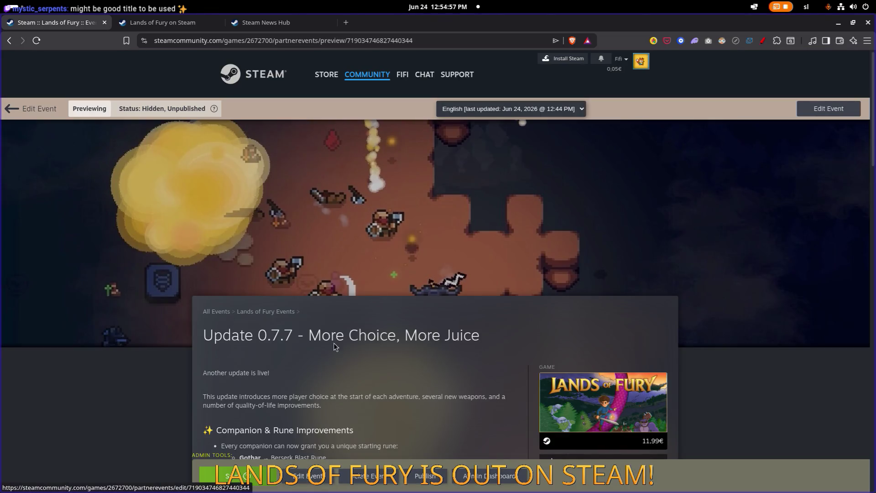
{"action": "scroll", "coordinate": [236, 288], "scroll_direction": "down", "scroll_amount": 19}
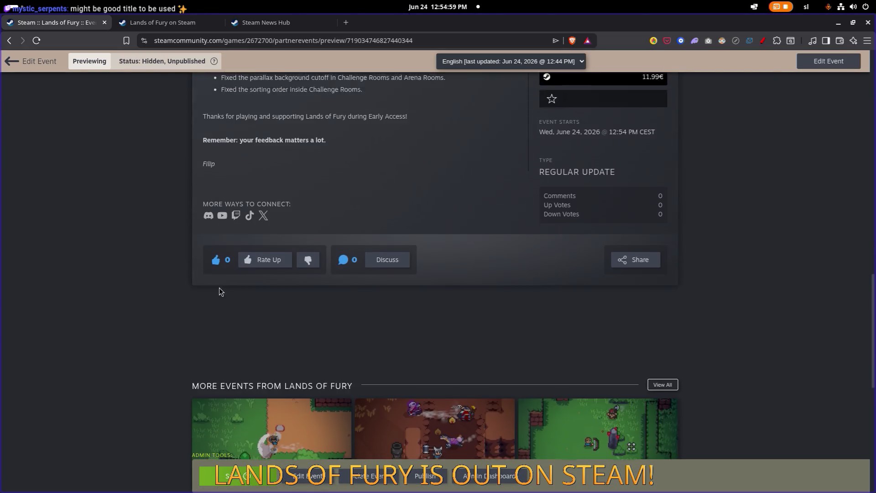
{"action": "scroll", "coordinate": [219, 291], "scroll_direction": "down", "scroll_amount": 4}
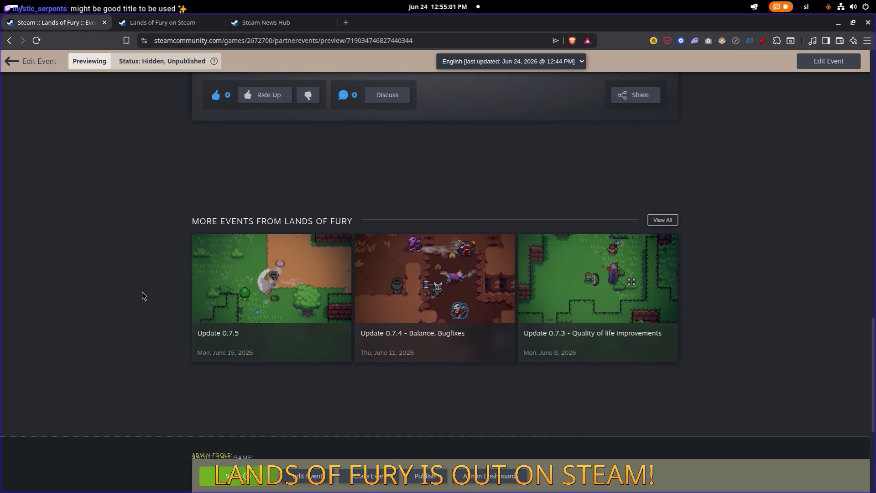
{"action": "scroll", "coordinate": [140, 292], "scroll_direction": "up", "scroll_amount": 1}
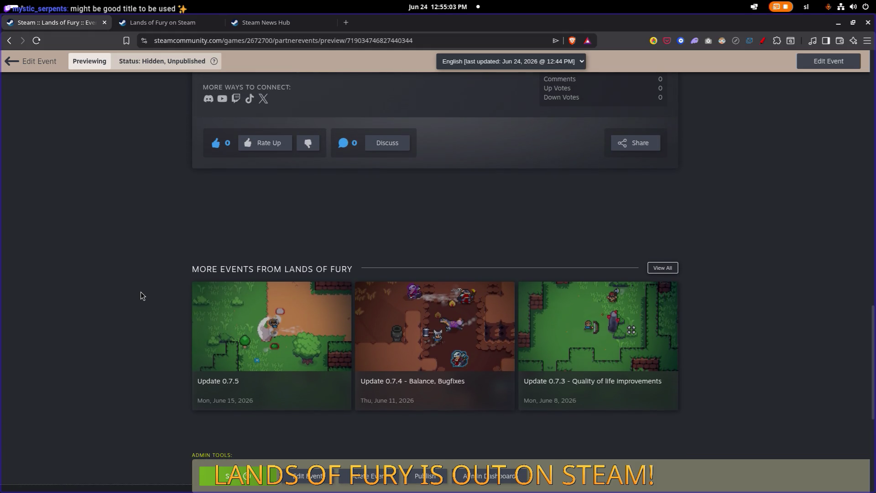
{"action": "scroll", "coordinate": [141, 292], "scroll_direction": "up", "scroll_amount": 20}
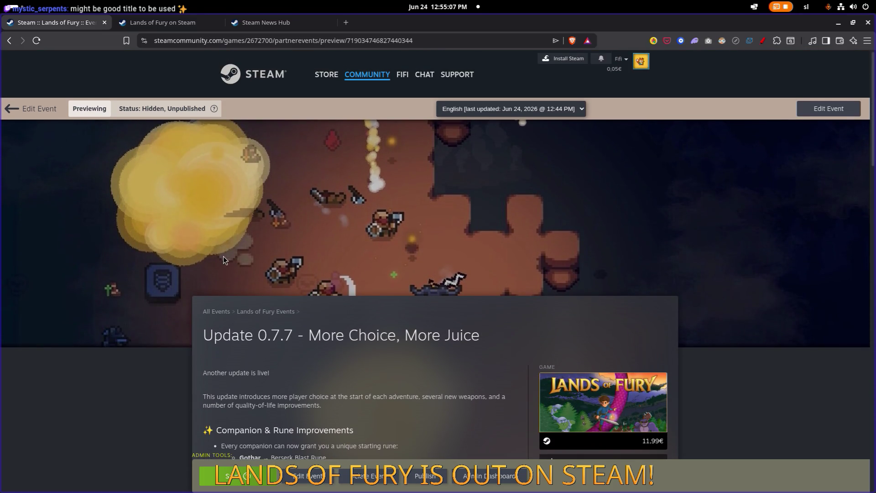
{"action": "scroll", "coordinate": [223, 261], "scroll_direction": "down", "scroll_amount": 4}
{"action": "scroll", "coordinate": [209, 264], "scroll_direction": "up", "scroll_amount": 4}
{"action": "scroll", "coordinate": [276, 183], "scroll_direction": "down", "scroll_amount": 13}
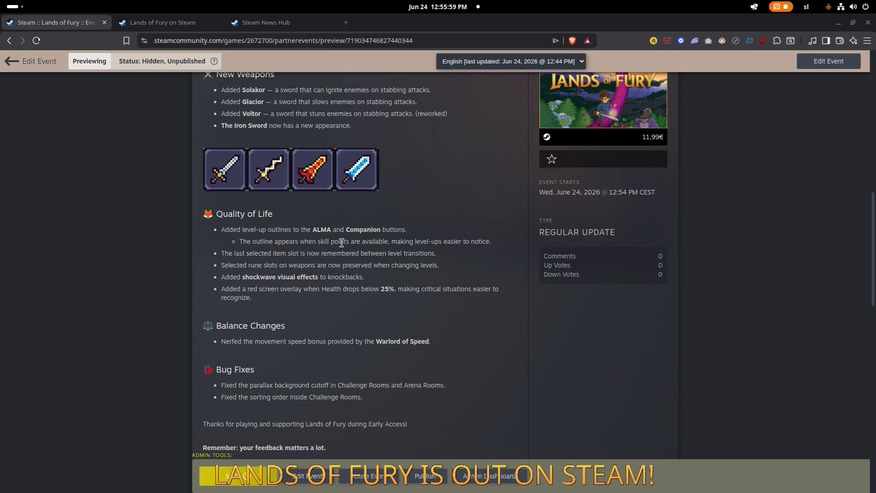
{"action": "scroll", "coordinate": [342, 242], "scroll_direction": "down", "scroll_amount": 3}
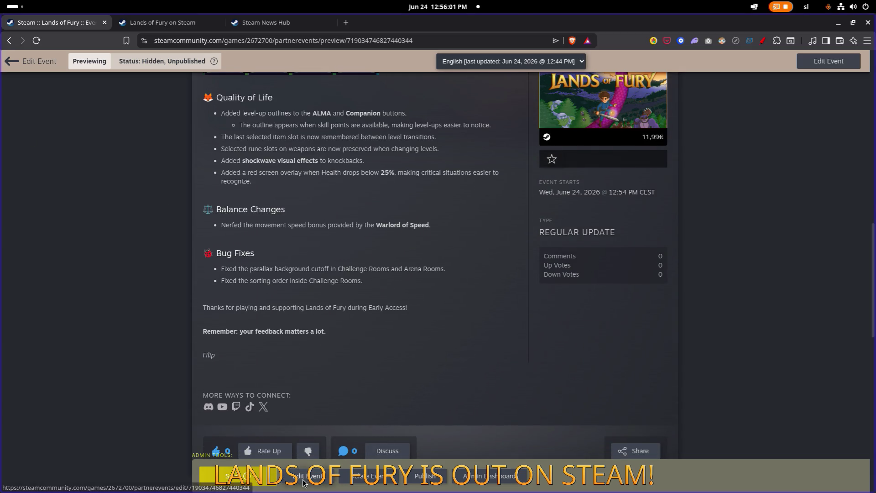
- Return from the preview to the event editor and save the event's changes
{"action": "left_click", "coordinate": [308, 476]}
{"action": "scroll", "coordinate": [384, 248], "scroll_direction": "down", "scroll_amount": 3}
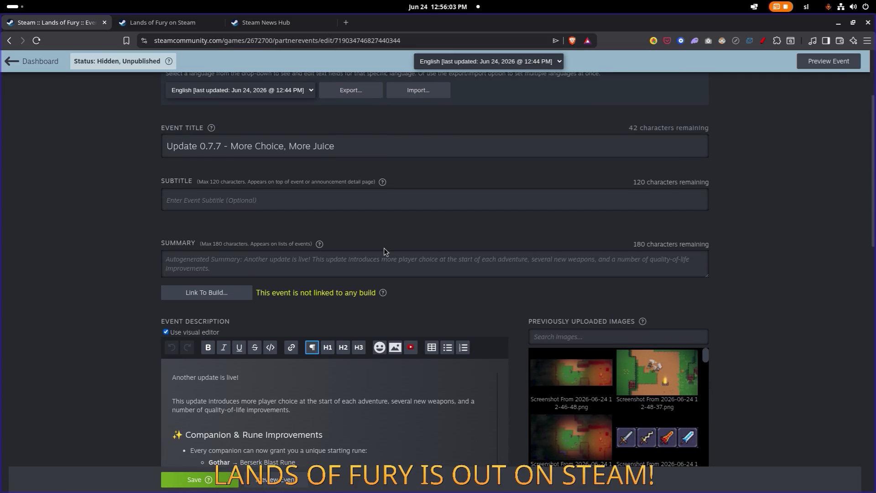
{"action": "scroll", "coordinate": [384, 247], "scroll_direction": "down", "scroll_amount": 2}
{"action": "scroll", "coordinate": [385, 250], "scroll_direction": "down", "scroll_amount": 12}
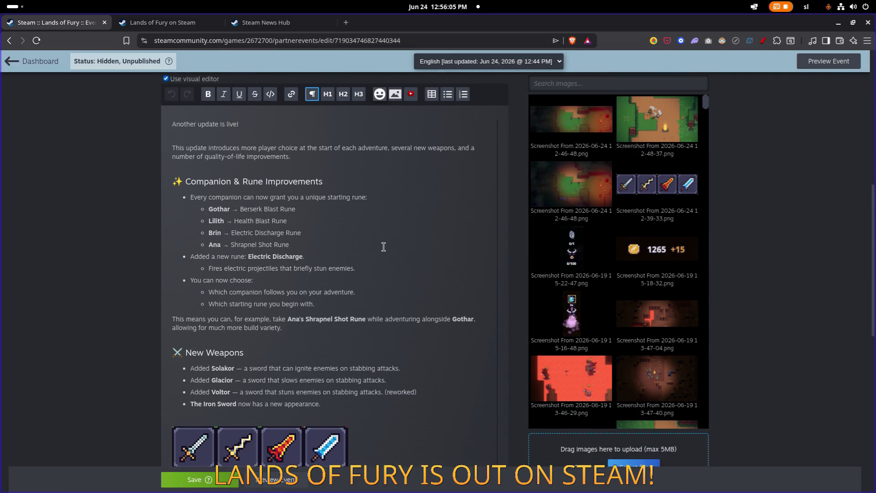
{"action": "scroll", "coordinate": [383, 247], "scroll_direction": "up", "scroll_amount": 10}
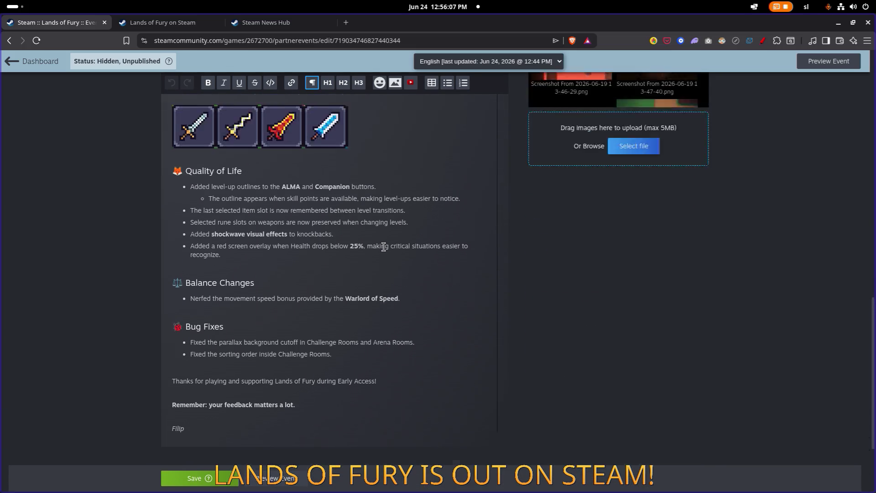
{"action": "scroll", "coordinate": [383, 246], "scroll_direction": "down", "scroll_amount": 10}
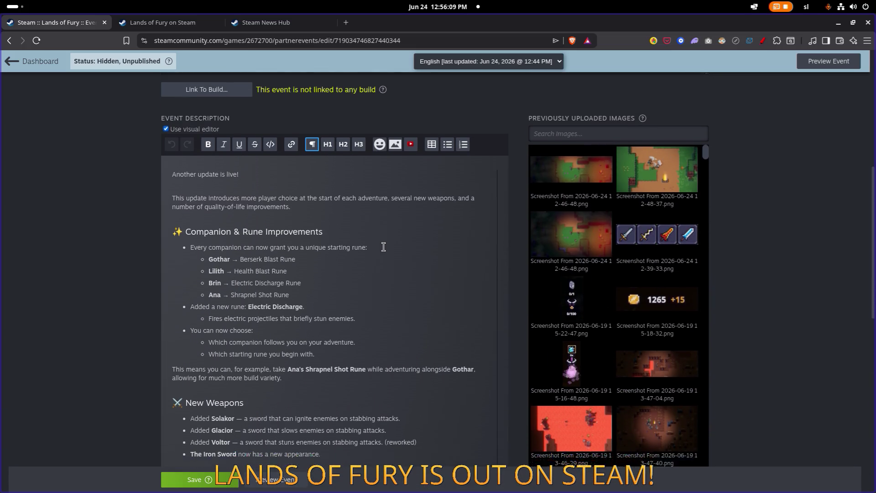
{"action": "left_click", "coordinate": [182, 367]}
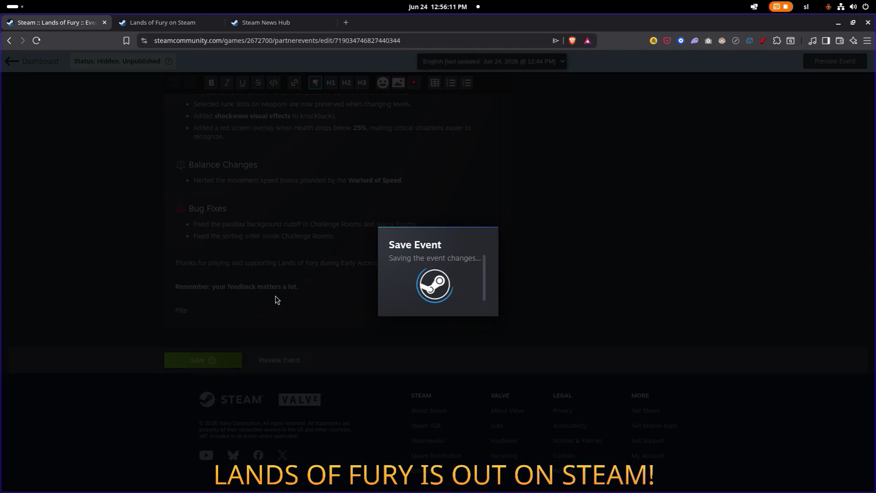
- Reopen the event editor on its Artwork settings
{"action": "scroll", "coordinate": [384, 223], "scroll_direction": "down", "scroll_amount": 8}
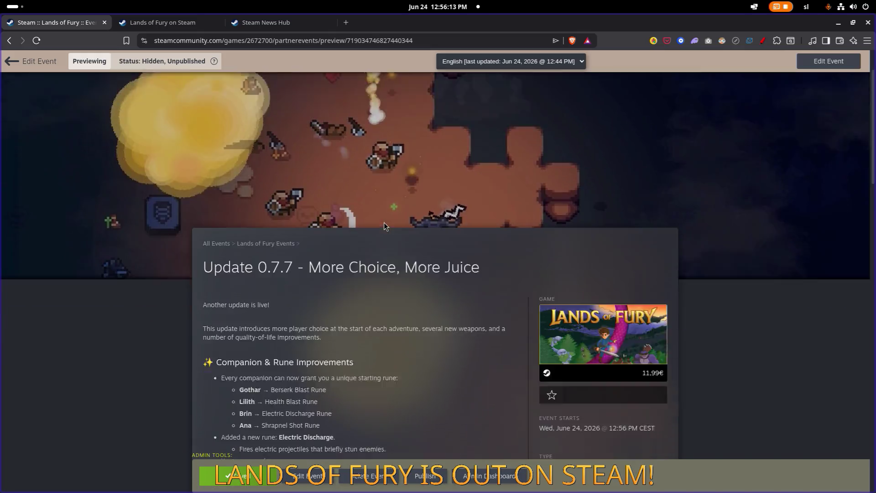
{"action": "scroll", "coordinate": [387, 211], "scroll_direction": "up", "scroll_amount": 8}
{"action": "scroll", "coordinate": [387, 204], "scroll_direction": "down", "scroll_amount": 15}
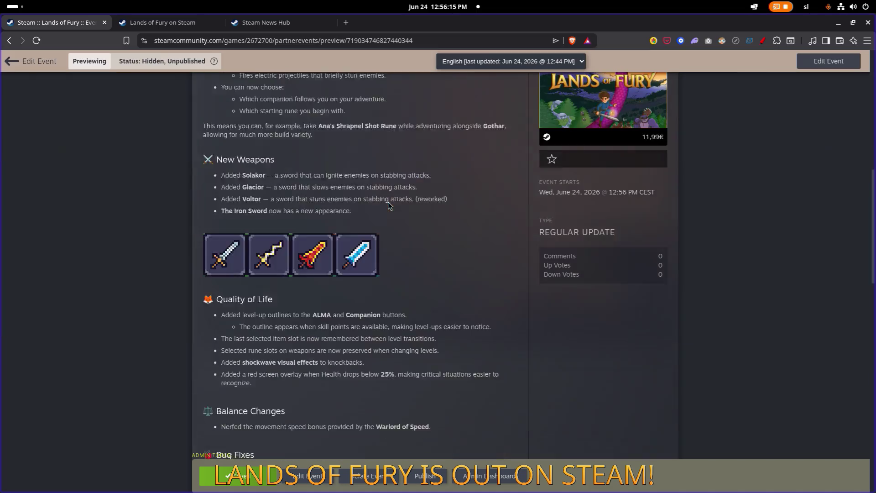
{"action": "scroll", "coordinate": [389, 206], "scroll_direction": "up", "scroll_amount": 11}
{"action": "scroll", "coordinate": [388, 203], "scroll_direction": "up", "scroll_amount": 4}
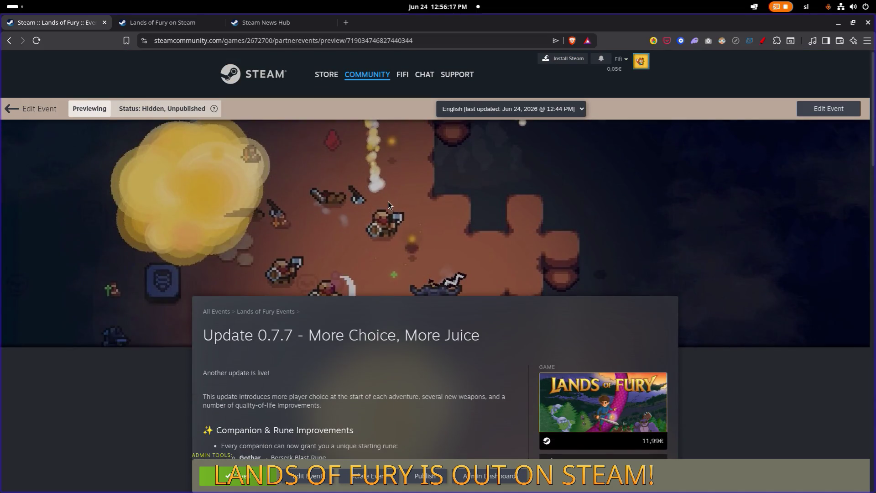
{"action": "scroll", "coordinate": [319, 306], "scroll_direction": "down", "scroll_amount": 5}
{"action": "left_click", "coordinate": [306, 476]}
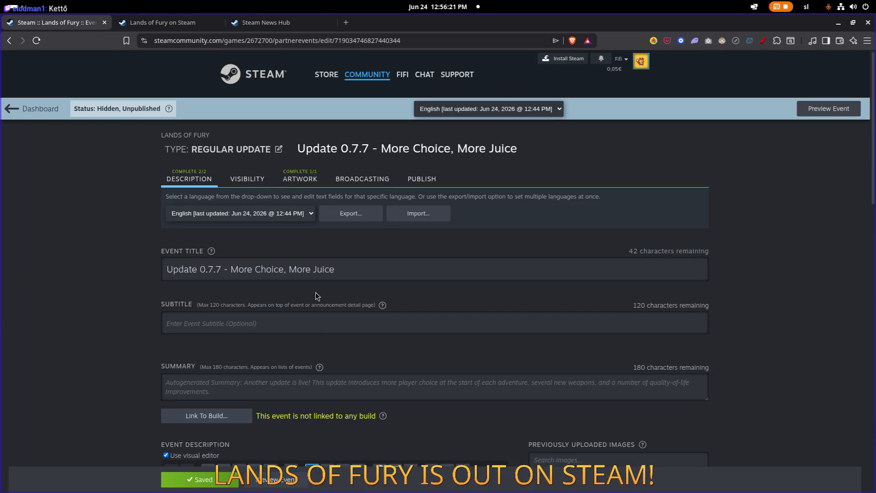
{"action": "left_click", "coordinate": [294, 180]}
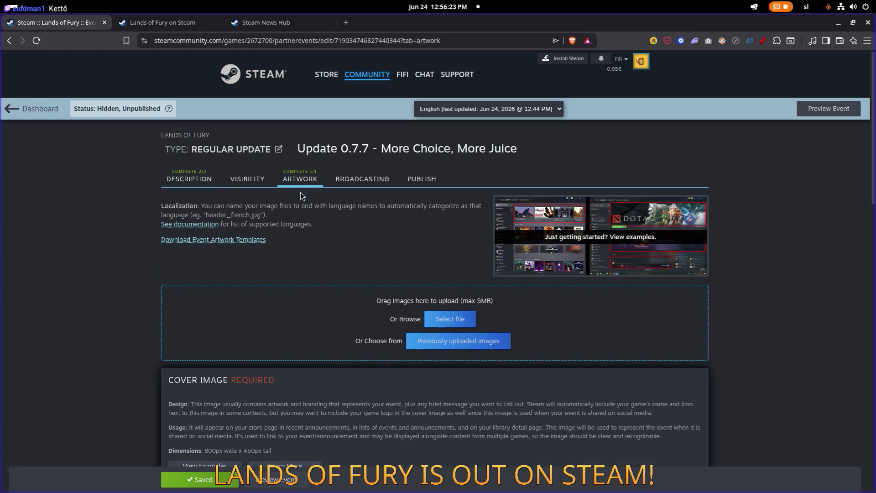
- Review the editor, then preview the Update 0.7.7 page with its gameplay header image
{"action": "scroll", "coordinate": [479, 283], "scroll_direction": "down", "scroll_amount": 4}
{"action": "scroll", "coordinate": [479, 284], "scroll_direction": "down", "scroll_amount": 3}
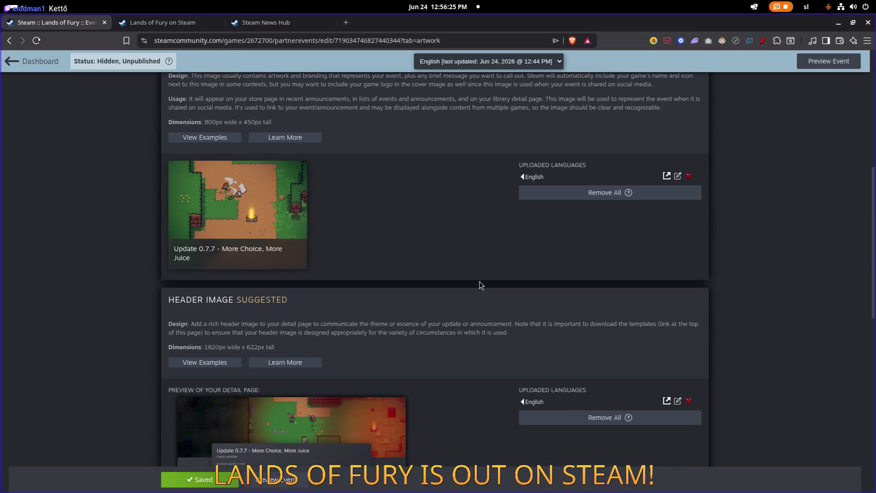
{"action": "scroll", "coordinate": [474, 280], "scroll_direction": "down", "scroll_amount": 3}
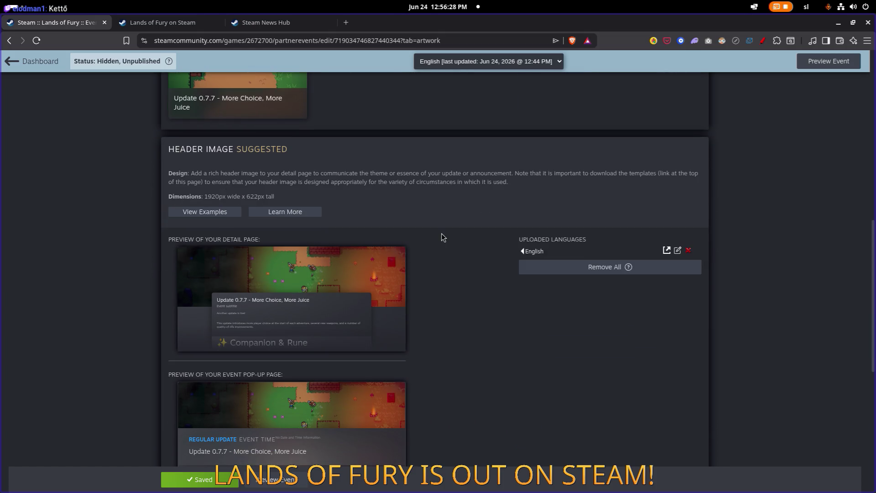
{"action": "scroll", "coordinate": [406, 232], "scroll_direction": "up", "scroll_amount": 6}
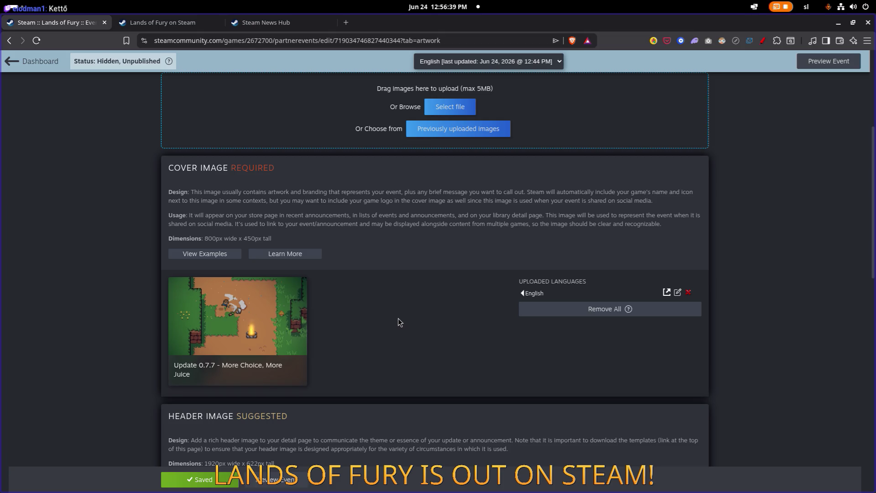
{"action": "scroll", "coordinate": [398, 319], "scroll_direction": "up", "scroll_amount": 5}
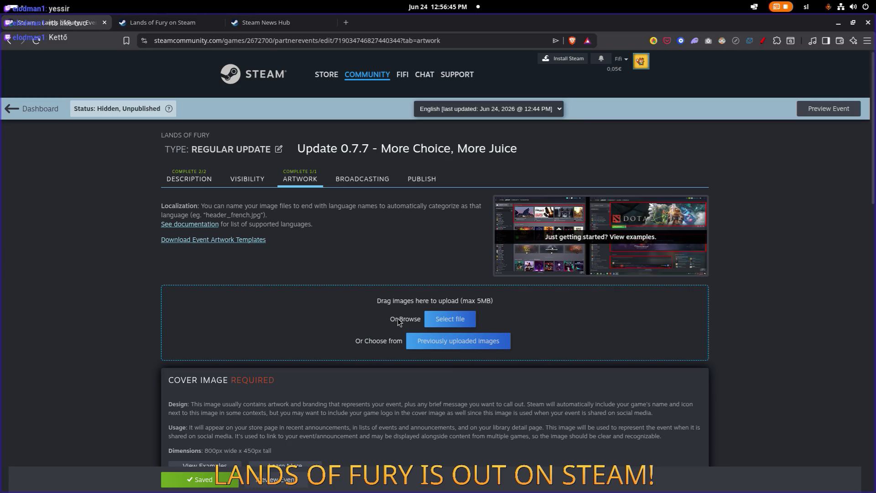
{"action": "scroll", "coordinate": [396, 319], "scroll_direction": "down", "scroll_amount": 10}
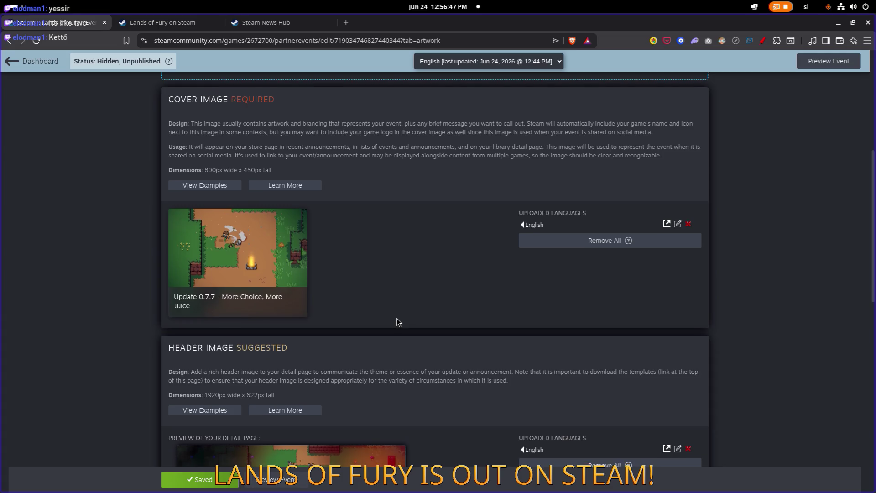
{"action": "scroll", "coordinate": [396, 318], "scroll_direction": "down", "scroll_amount": 5}
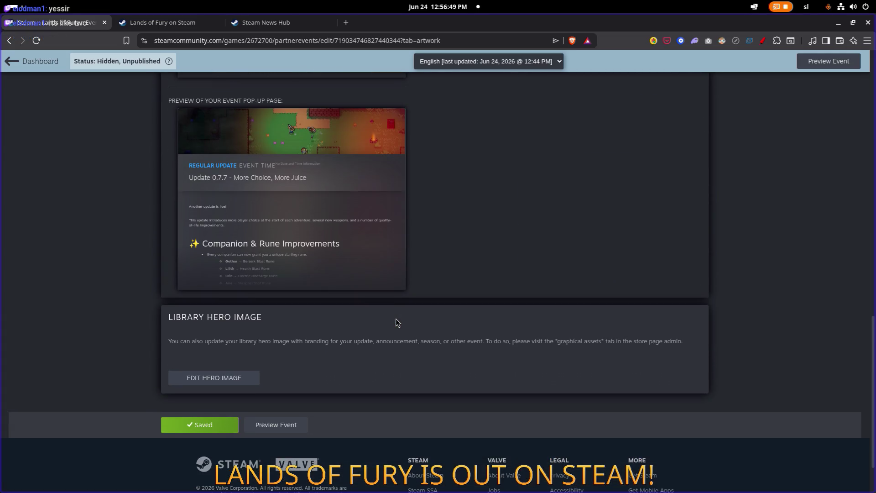
{"action": "scroll", "coordinate": [395, 319], "scroll_direction": "up", "scroll_amount": 15}
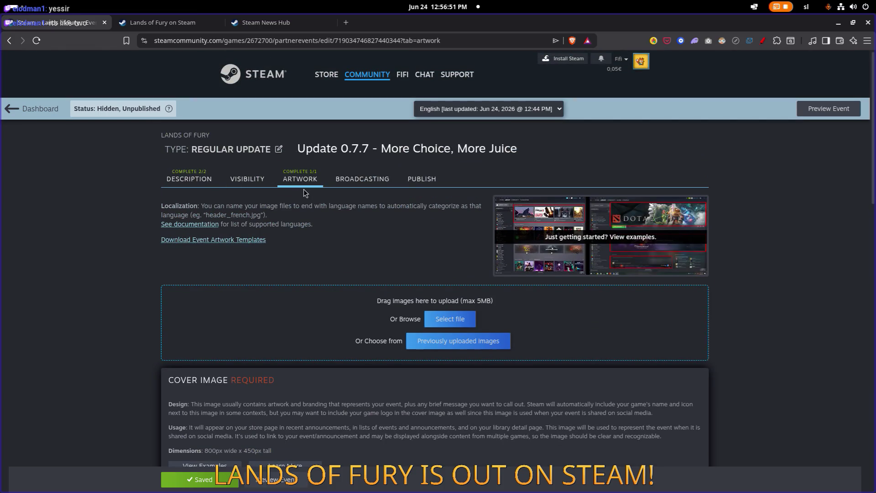
{"action": "scroll", "coordinate": [314, 222], "scroll_direction": "down", "scroll_amount": 5}
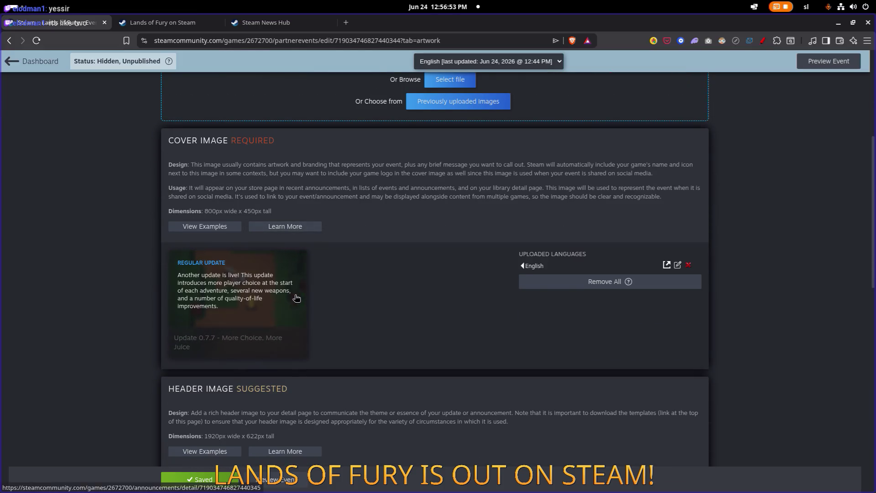
{"action": "scroll", "coordinate": [301, 273], "scroll_direction": "down", "scroll_amount": 5}
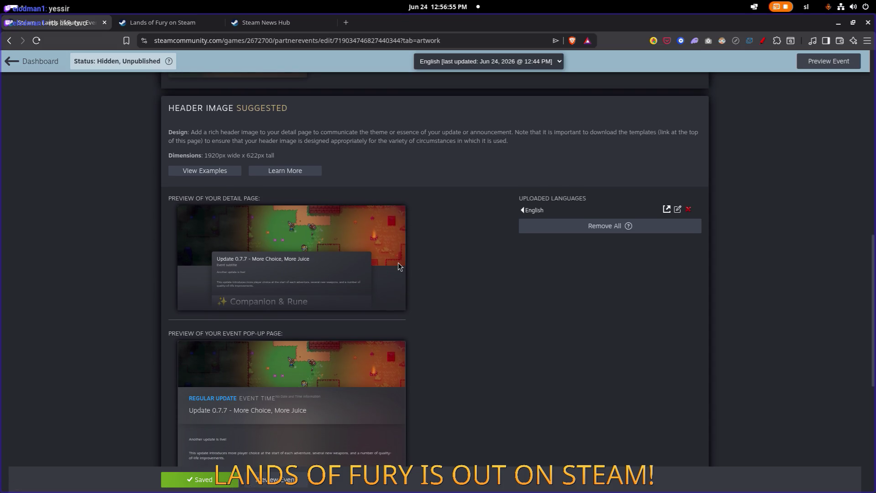
{"action": "scroll", "coordinate": [451, 270], "scroll_direction": "down", "scroll_amount": 4}
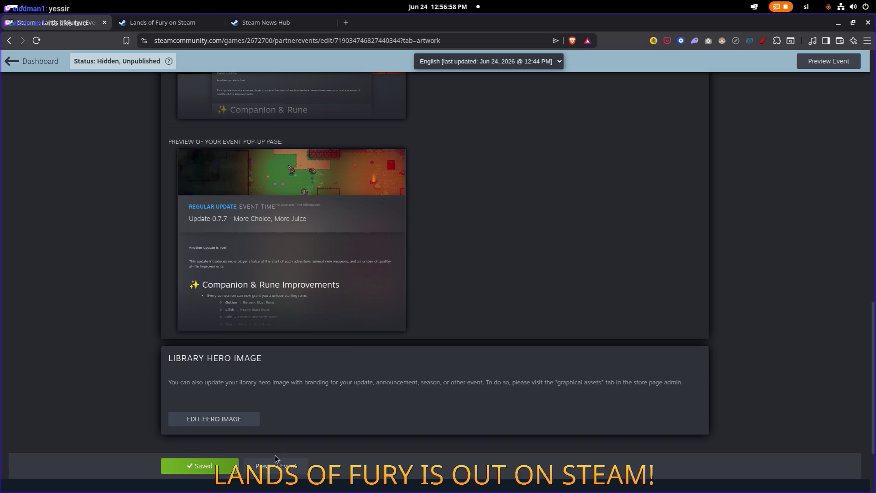
{"action": "left_click", "coordinate": [274, 470]}
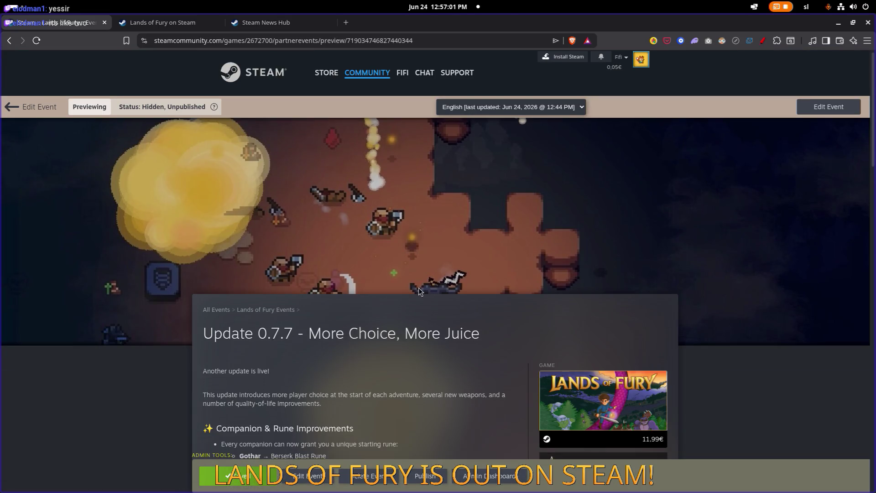
- Publish the Update 0.7.7 event and confirm, making it publicly visible
{"action": "scroll", "coordinate": [418, 289], "scroll_direction": "down", "scroll_amount": 2}
{"action": "left_click", "coordinate": [423, 476]}
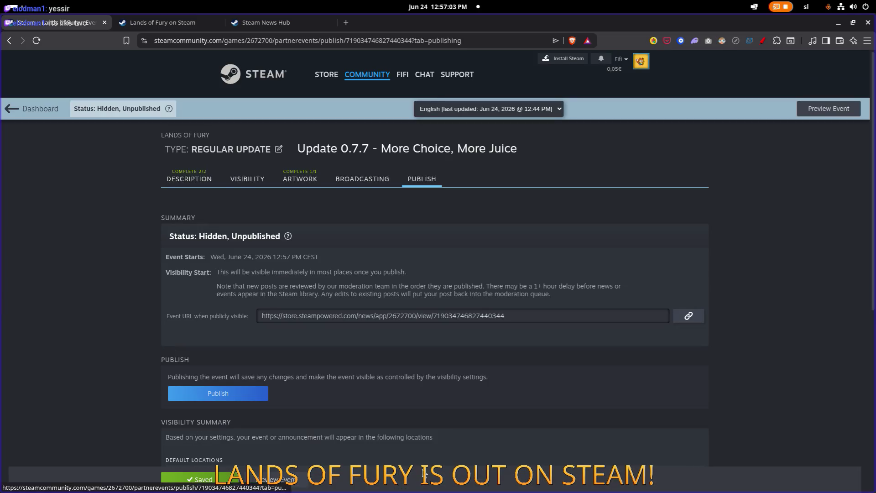
{"action": "scroll", "coordinate": [423, 475], "scroll_direction": "down", "scroll_amount": 3}
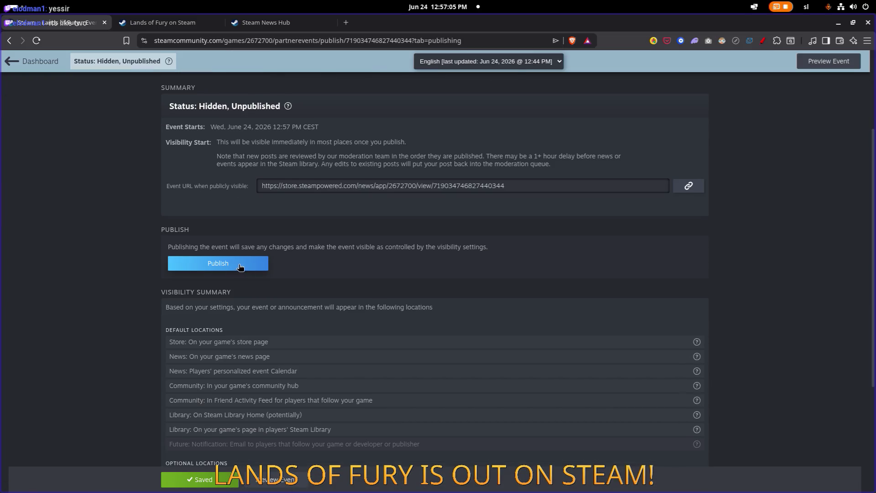
{"action": "scroll", "coordinate": [240, 267], "scroll_direction": "up", "scroll_amount": 3}
{"action": "left_click", "coordinate": [234, 382]}
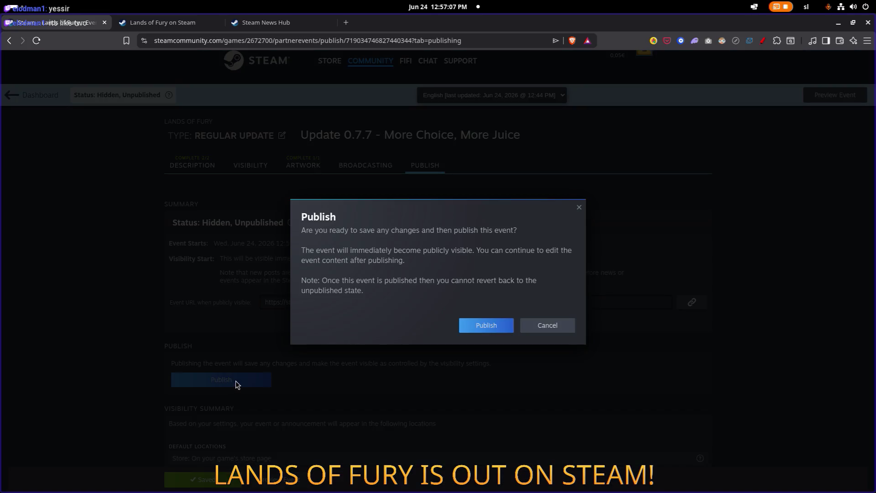
{"action": "left_click", "coordinate": [480, 315]}
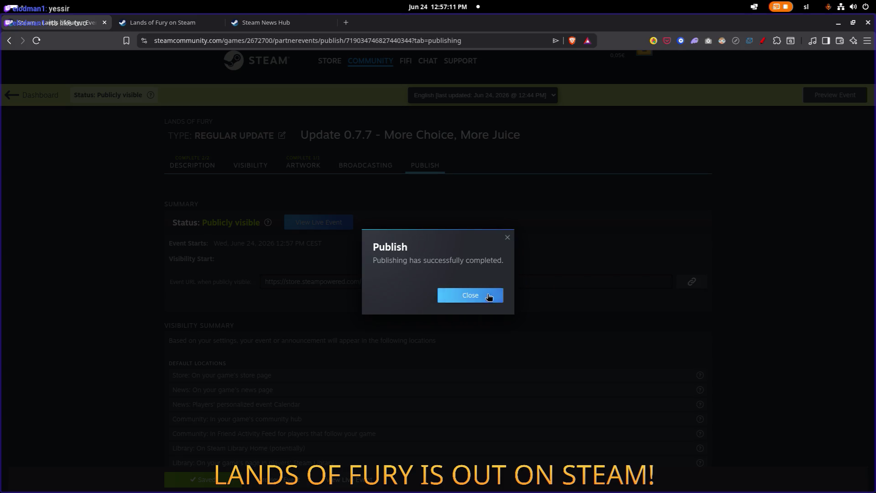
{"action": "left_click", "coordinate": [490, 297]}
- Open the event's live news page on the Steam store
{"action": "scroll", "coordinate": [505, 247], "scroll_direction": "down", "scroll_amount": 5}
{"action": "scroll", "coordinate": [505, 247], "scroll_direction": "up", "scroll_amount": 6}
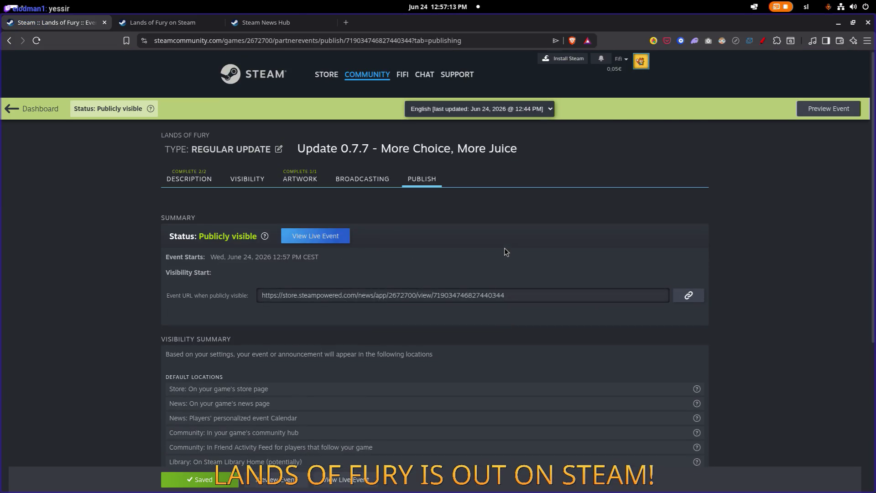
{"action": "left_click", "coordinate": [320, 236]}
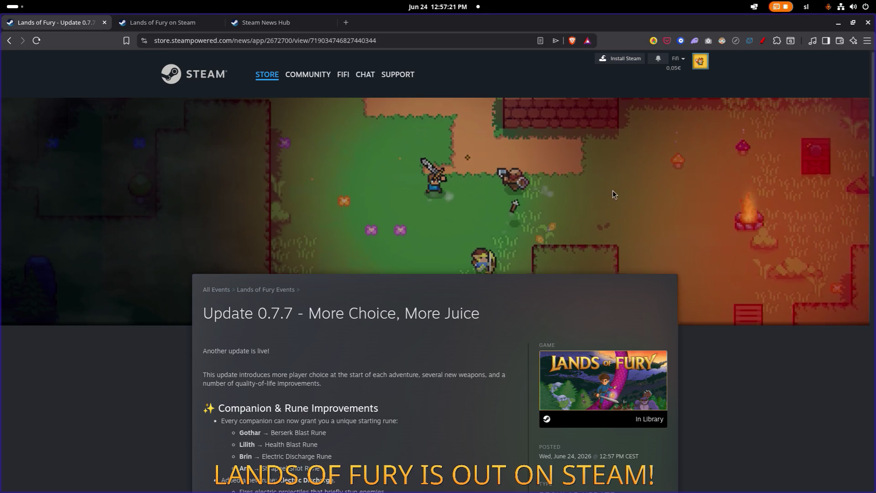
- Read through the live Update 0.7.7 news post, returning to the top twice
{"action": "scroll", "coordinate": [558, 196], "scroll_direction": "down", "scroll_amount": 6}
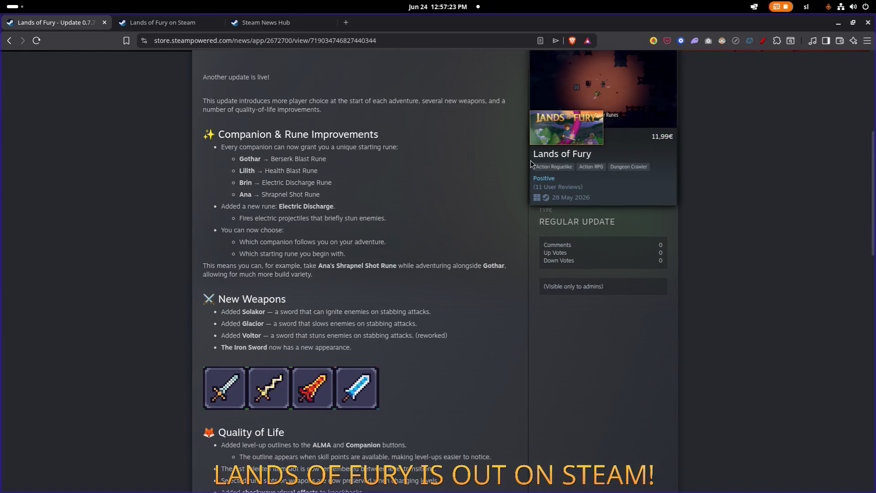
{"action": "scroll", "coordinate": [563, 139], "scroll_direction": "up", "scroll_amount": 5}
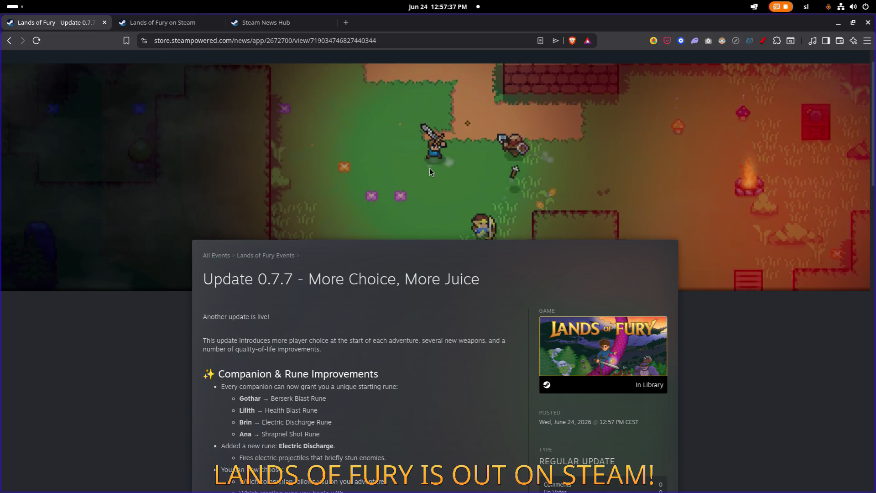
{"action": "scroll", "coordinate": [425, 169], "scroll_direction": "up", "scroll_amount": 1}
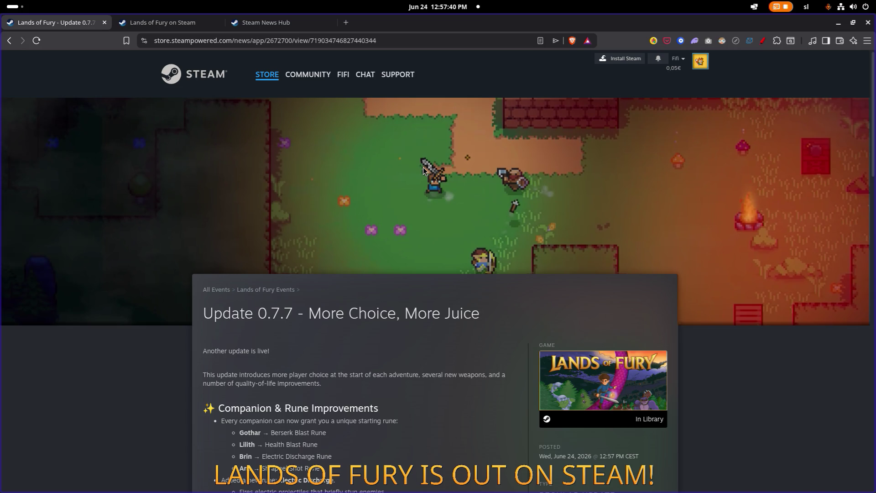
{"action": "scroll", "coordinate": [423, 167], "scroll_direction": "down", "scroll_amount": 6}
{"action": "scroll", "coordinate": [423, 167], "scroll_direction": "down", "scroll_amount": 6}
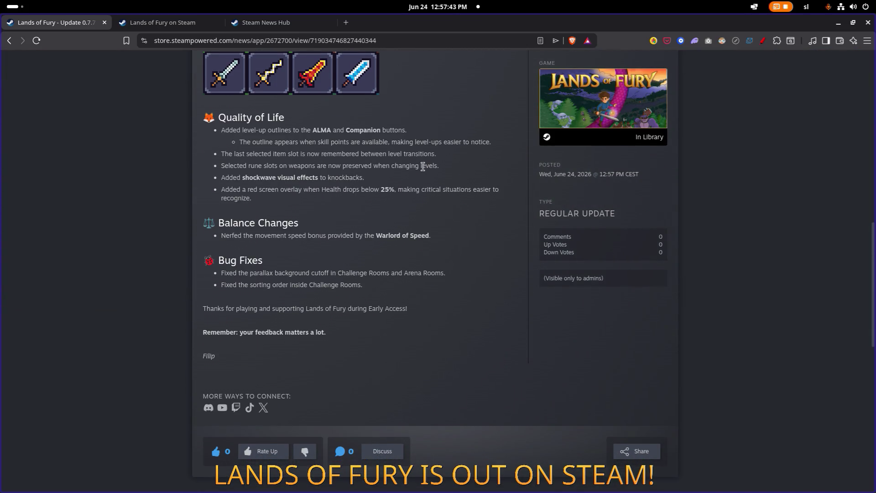
{"action": "scroll", "coordinate": [423, 167], "scroll_direction": "up", "scroll_amount": 10}
{"action": "scroll", "coordinate": [423, 167], "scroll_direction": "down", "scroll_amount": 12}
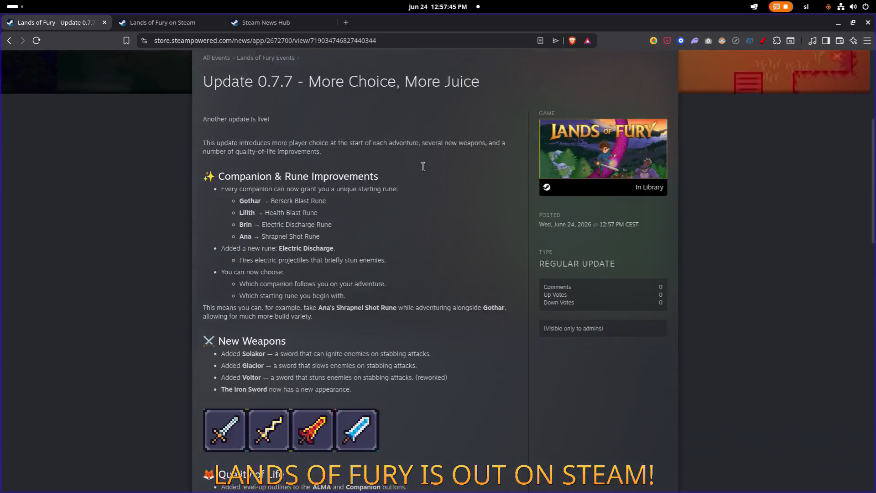
{"action": "scroll", "coordinate": [423, 167], "scroll_direction": "down", "scroll_amount": 2}
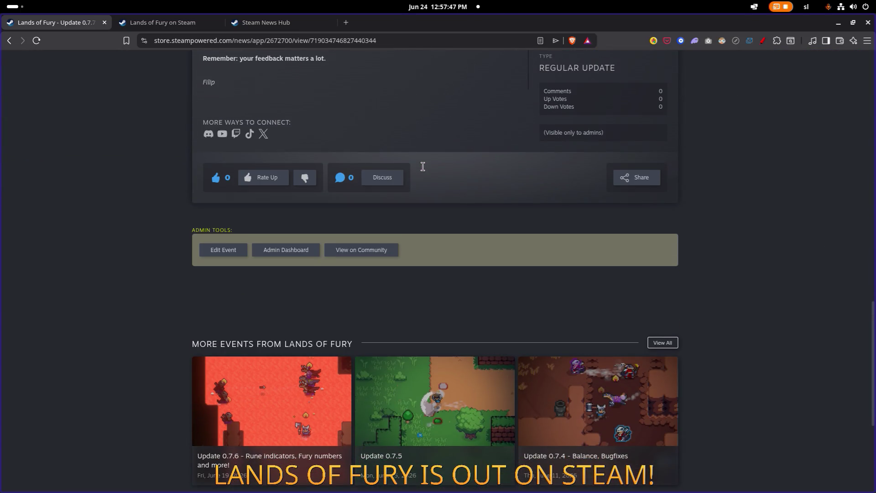
{"action": "scroll", "coordinate": [423, 168], "scroll_direction": "down", "scroll_amount": 3}
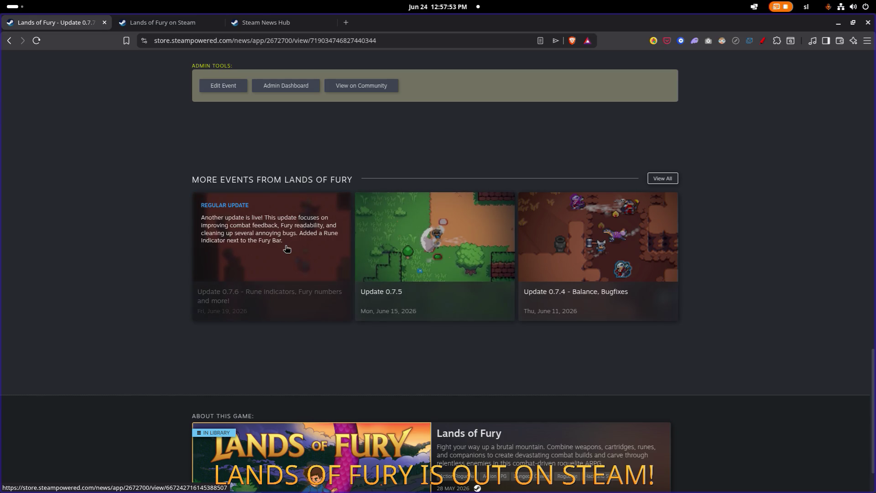
{"action": "key", "text": "Home"}
{"action": "scroll", "coordinate": [427, 111], "scroll_direction": "down", "scroll_amount": 12}
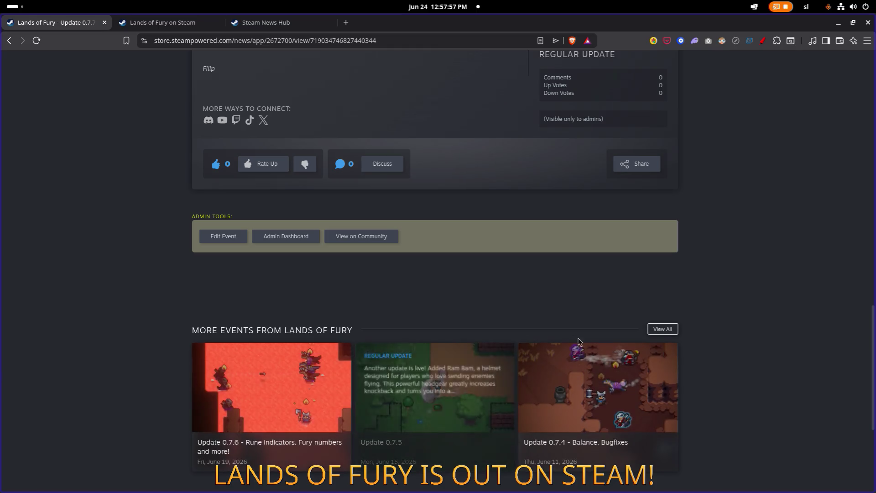
{"action": "scroll", "coordinate": [320, 291], "scroll_direction": "down", "scroll_amount": 5}
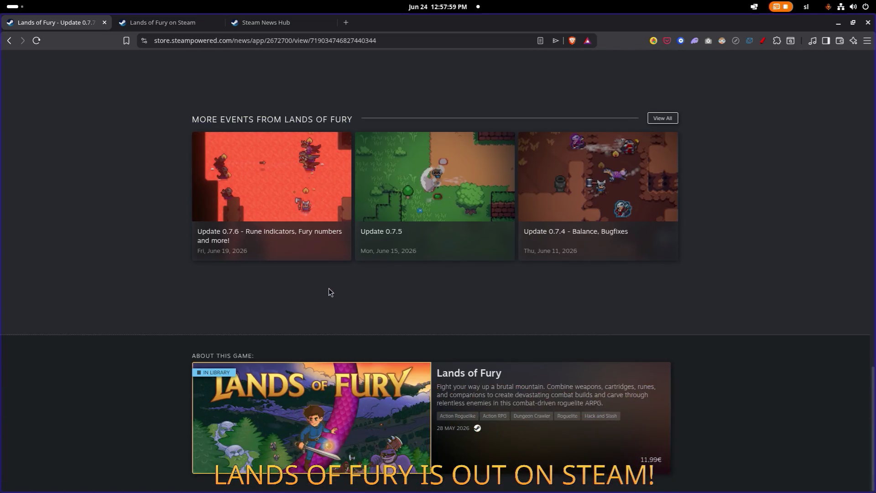
{"action": "scroll", "coordinate": [490, 238], "scroll_direction": "up", "scroll_amount": 8}
{"action": "scroll", "coordinate": [493, 241], "scroll_direction": "up", "scroll_amount": 4}
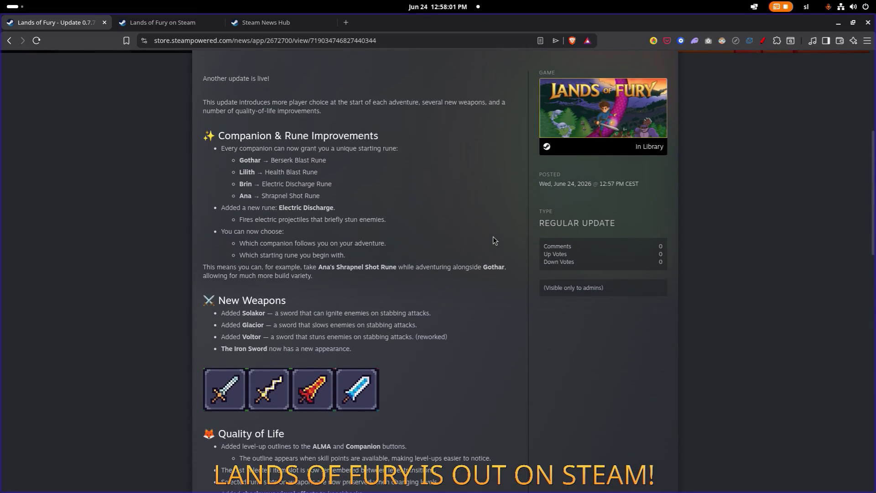
{"action": "scroll", "coordinate": [450, 230], "scroll_direction": "up", "scroll_amount": 5}
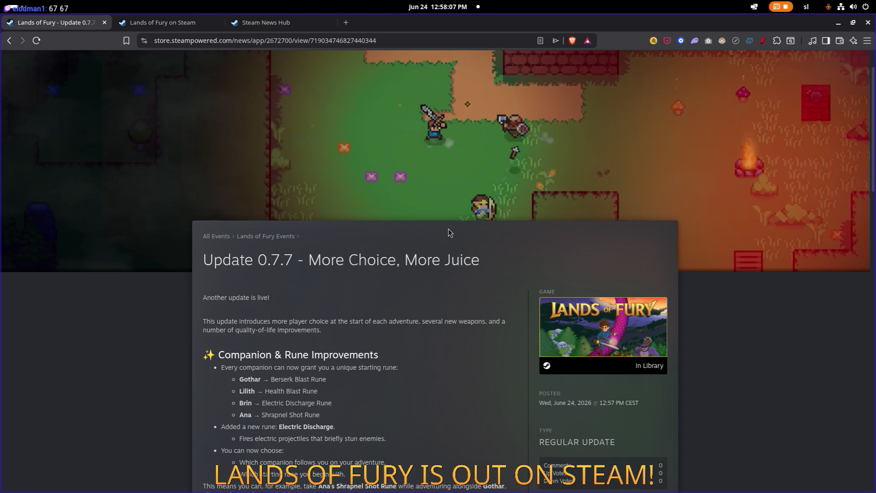
{"action": "scroll", "coordinate": [448, 229], "scroll_direction": "down", "scroll_amount": 20}
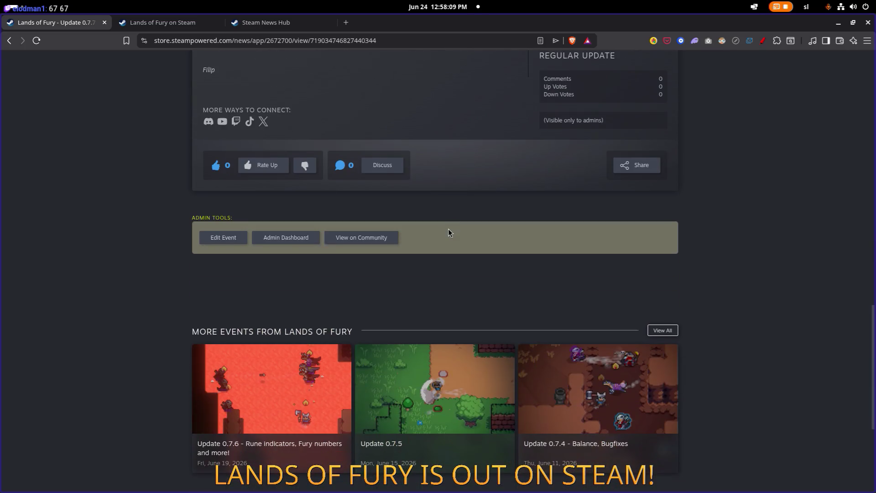
{"action": "scroll", "coordinate": [448, 229], "scroll_direction": "down", "scroll_amount": 2}
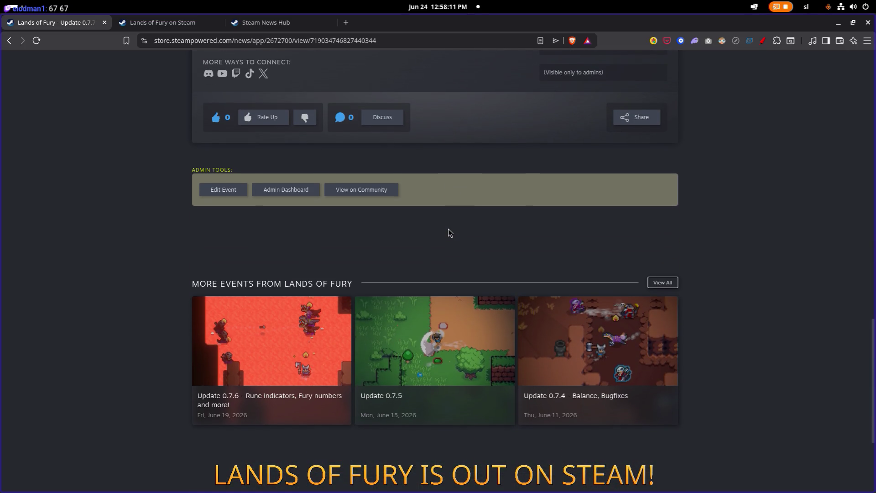
{"action": "scroll", "coordinate": [444, 229], "scroll_direction": "up", "scroll_amount": 10}
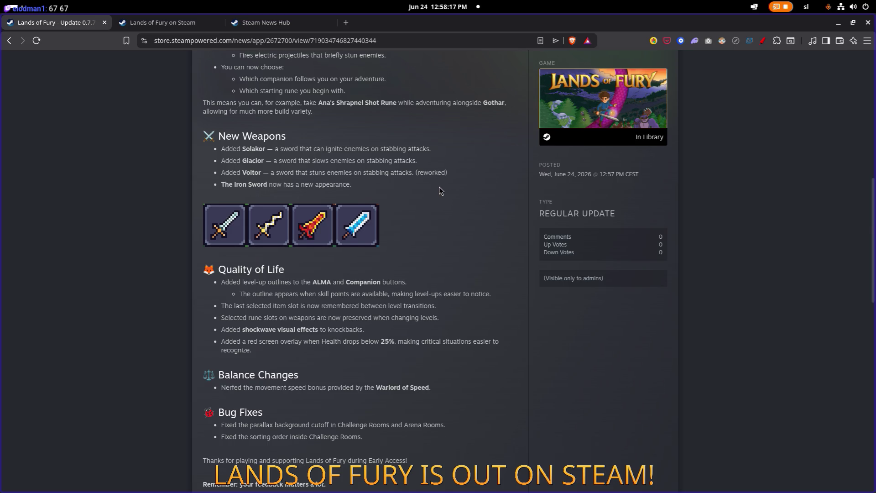
{"action": "scroll", "coordinate": [439, 187], "scroll_direction": "down", "scroll_amount": 3}
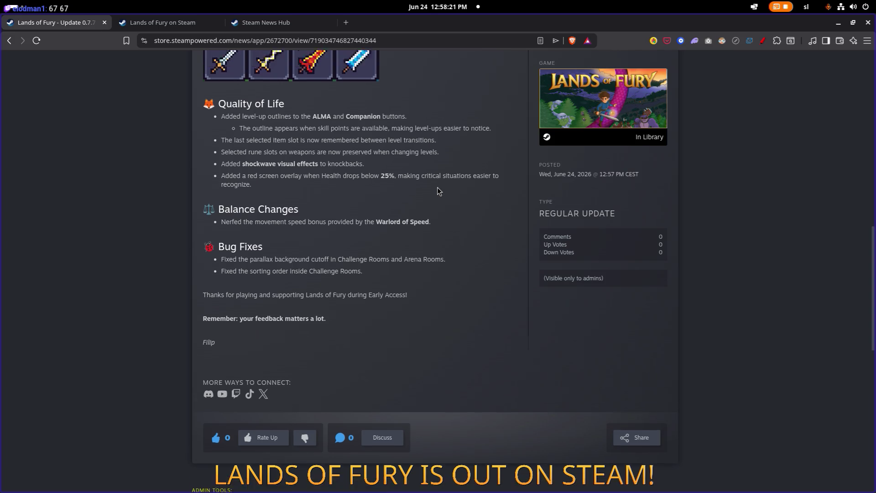
{"action": "key", "text": "Home"}
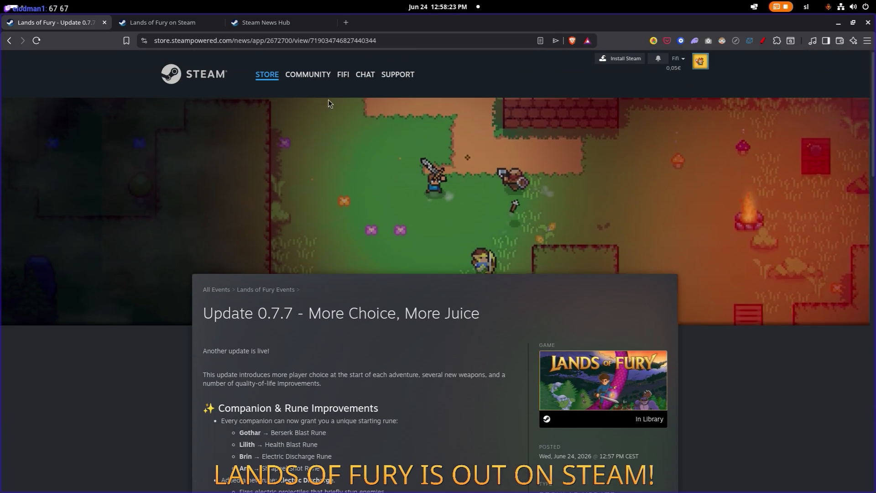
{"action": "scroll", "coordinate": [336, 163], "scroll_direction": "down", "scroll_amount": 5}
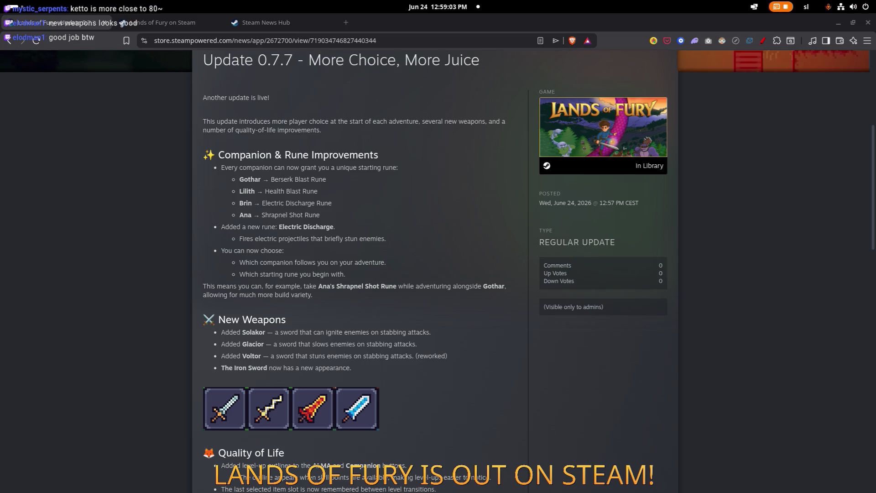
- Load X in a new tab and detach it into its own window beside the Steam page
{"action": "left_click", "coordinate": [347, 23]}
{"action": "type", "text": "tw"}
{"action": "key", "text": "Return"}
{"action": "mouse_move", "coordinate": [348, 23]}
{"action": "left_mouse_down"}
{"action": "mouse_move", "coordinate": [286, 46]}
{"action": "mouse_move", "coordinate": [9, 64]}
{"action": "left_mouse_up"}
{"action": "left_click_drag", "start_coordinate": [367, 55], "coordinate": [116, 62]}
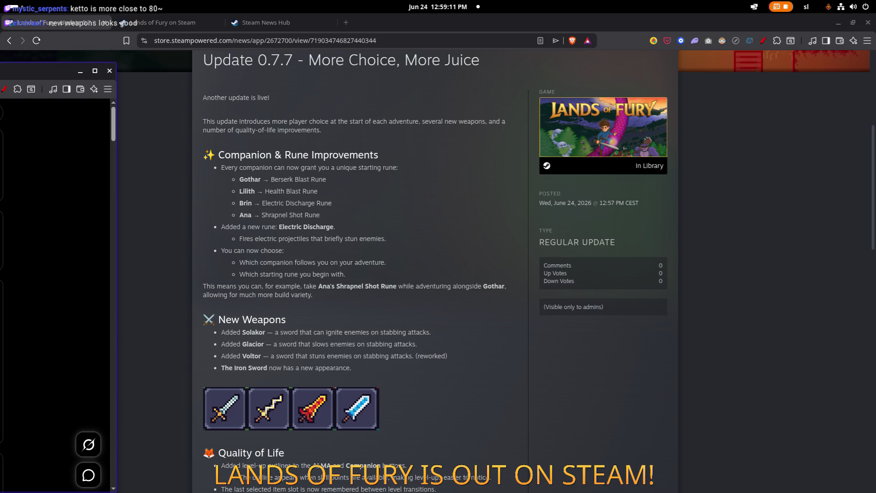
{"action": "left_click", "coordinate": [95, 70]}
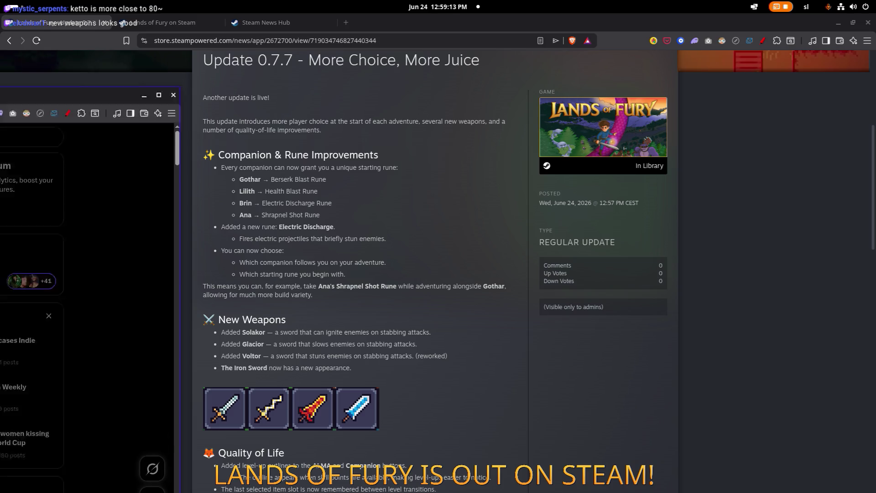
- Paste the full Update 0.7.7 announcement into a new post and delete its leading fire emoji
{"action": "type", "text": "🔥 Update 0.7.7 is now live for Lands of Fury!  Choose your companion and starting rune independently for more build variety, discover the new Electric Discharge rune, wield 3 new elemental swords, and enjoy a bunch of QoL improvements and bug fixes.  Thanks for supporting Lands of Fury in Early Access! ⚔️🦊 #indiegame #roguelite"}
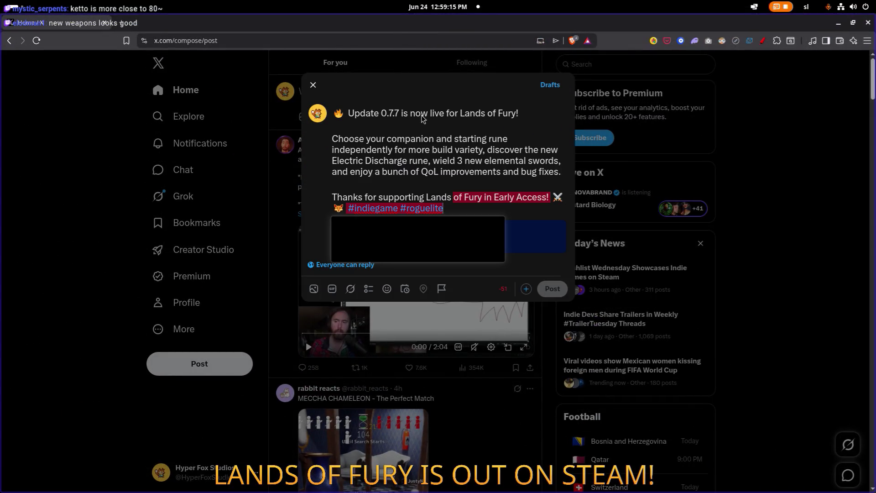
{"action": "left_click", "coordinate": [434, 114]}
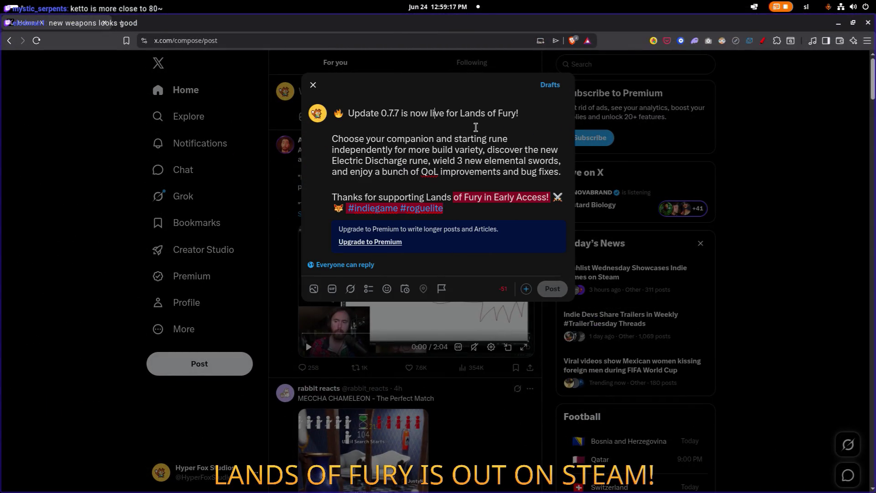
{"action": "key", "text": "Home"}
{"action": "key", "text": "Delete"}
{"action": "key", "text": "Delete"}
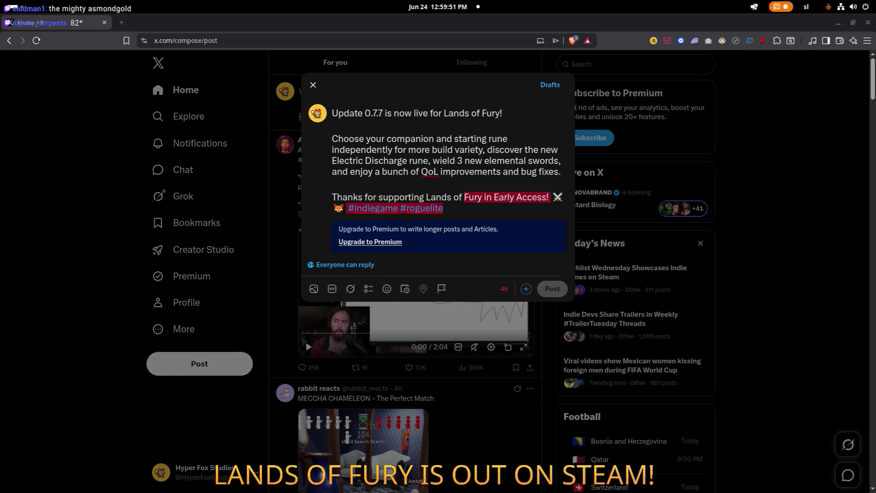
- Replace the post text with a shorter Lands of Fury announcement with hashtags
{"action": "key", "text": "ctrl+a"}
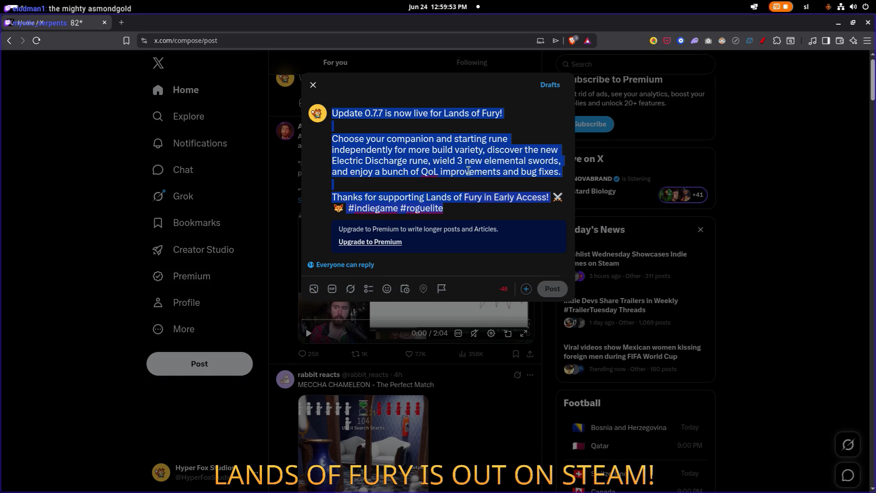
{"action": "key", "text": "BackSpace"}
{"action": "type", "text": "🔥 Lands of Fury Update 0.7.7 is live!  New companion/rune combinations, a new rune, 3 new swords, and more QoL improvements await. ⚔️  #indiegame #roguelite #gamedev"}
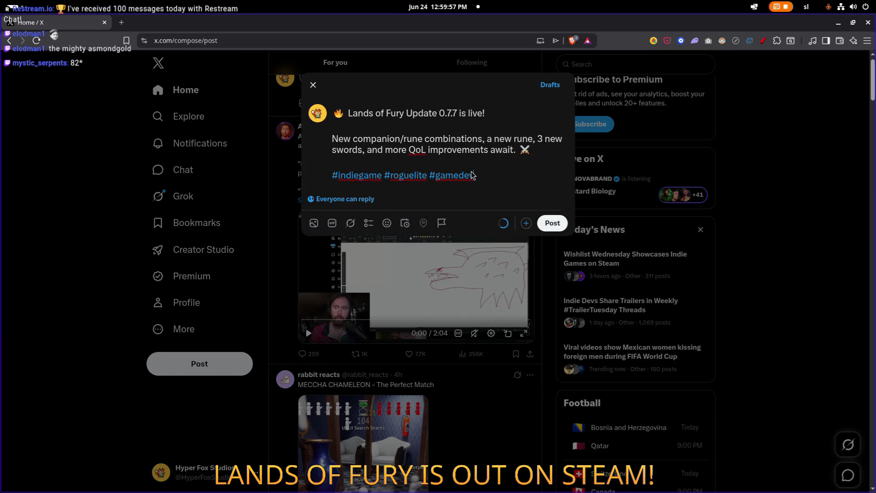
{"action": "key", "text": "alt+Tab"}
{"action": "key", "text": "alt+Tab"}
{"action": "key", "text": "alt+Tab"}
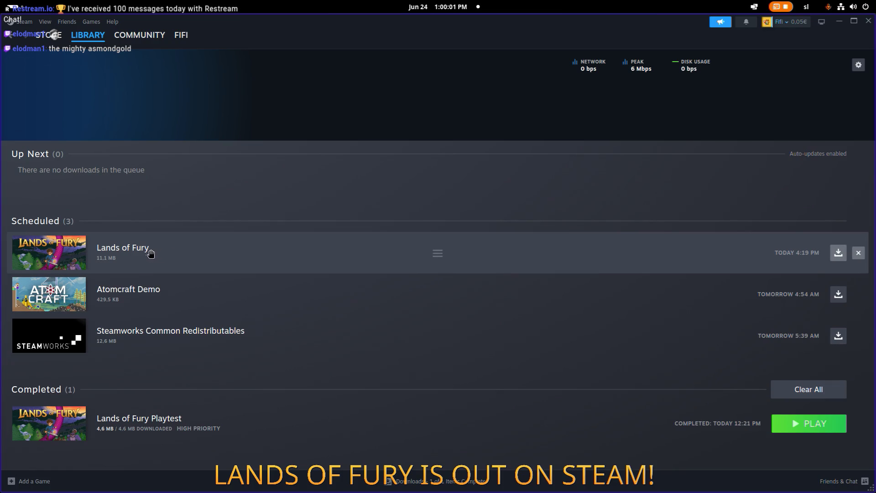
- Open the Update 0.7.7 announcement from the Lands of Fury store page in Steam
{"action": "left_click", "coordinate": [139, 247]}
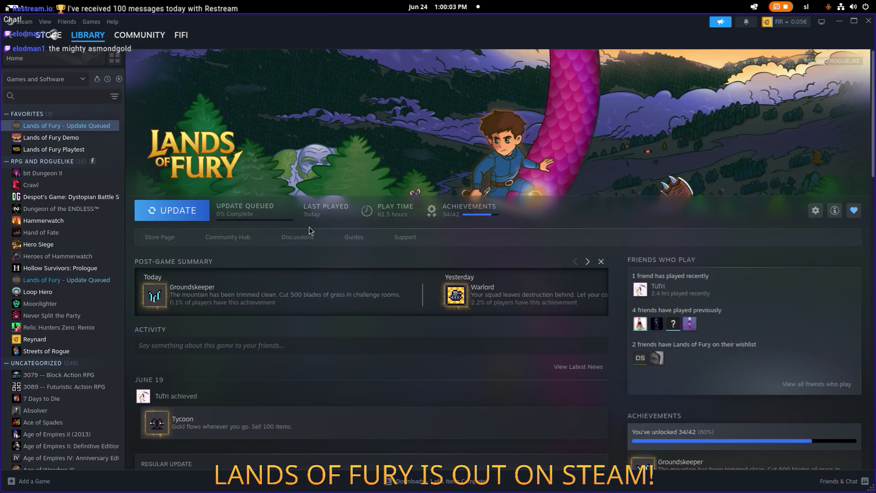
{"action": "scroll", "coordinate": [310, 226], "scroll_direction": "down", "scroll_amount": 4}
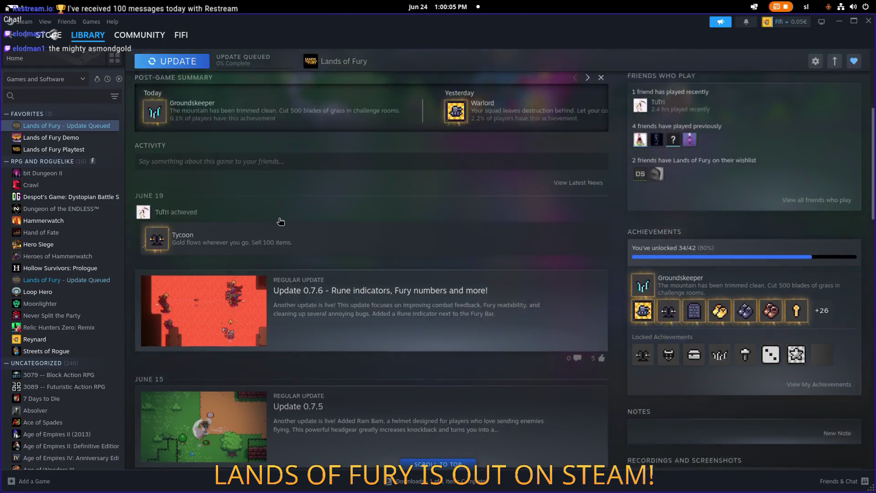
{"action": "scroll", "coordinate": [281, 221], "scroll_direction": "up", "scroll_amount": 5}
{"action": "left_click", "coordinate": [159, 203]}
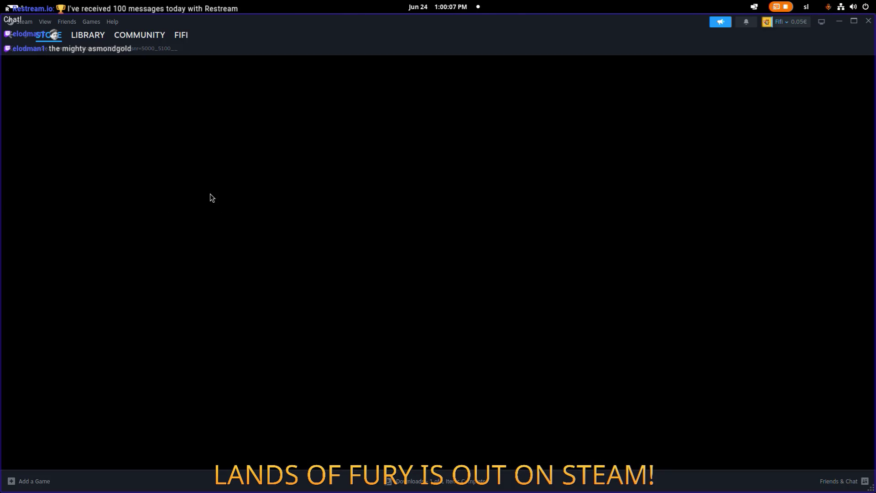
{"action": "scroll", "coordinate": [456, 272], "scroll_direction": "down", "scroll_amount": 6}
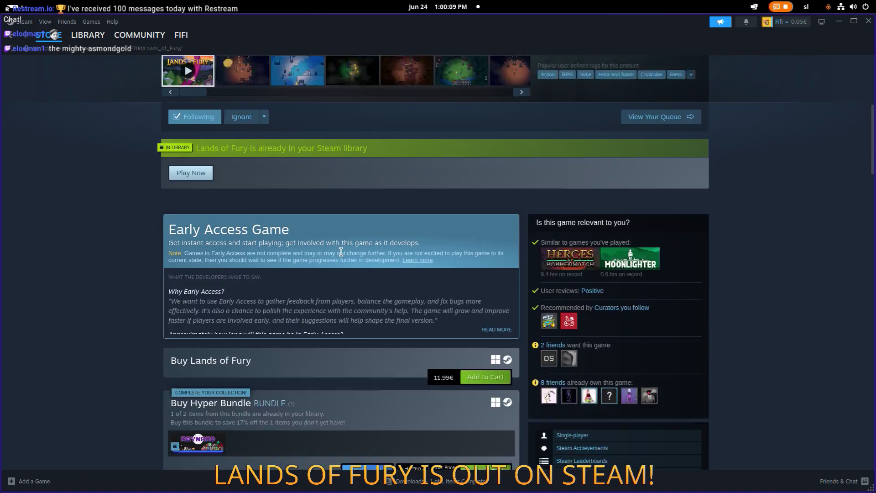
{"action": "scroll", "coordinate": [341, 252], "scroll_direction": "down", "scroll_amount": 12}
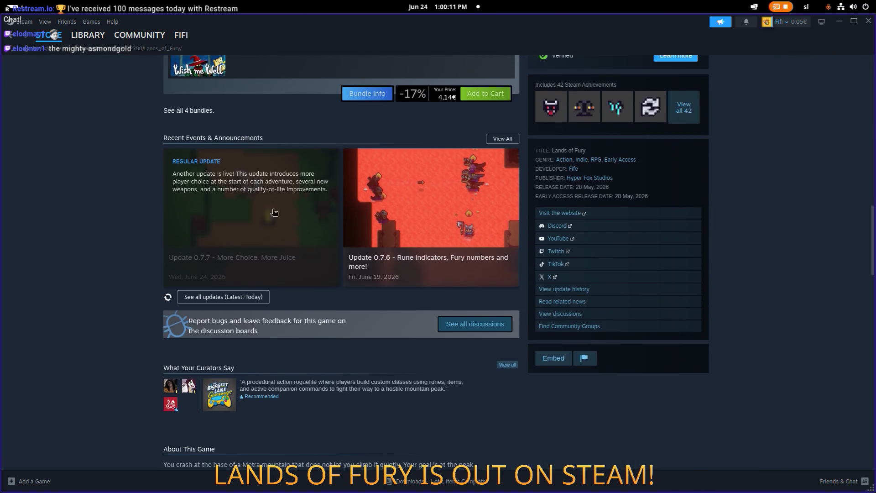
{"action": "left_click", "coordinate": [340, 212]}
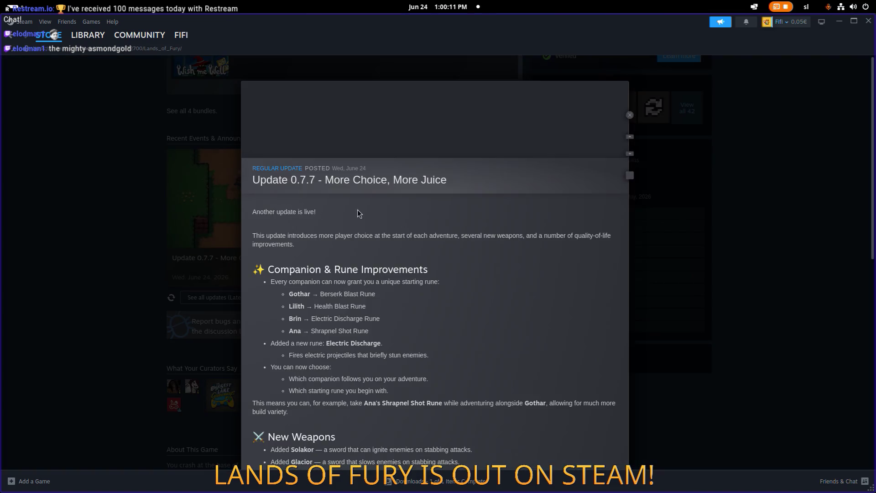
{"action": "scroll", "coordinate": [570, 220], "scroll_direction": "down", "scroll_amount": 13}
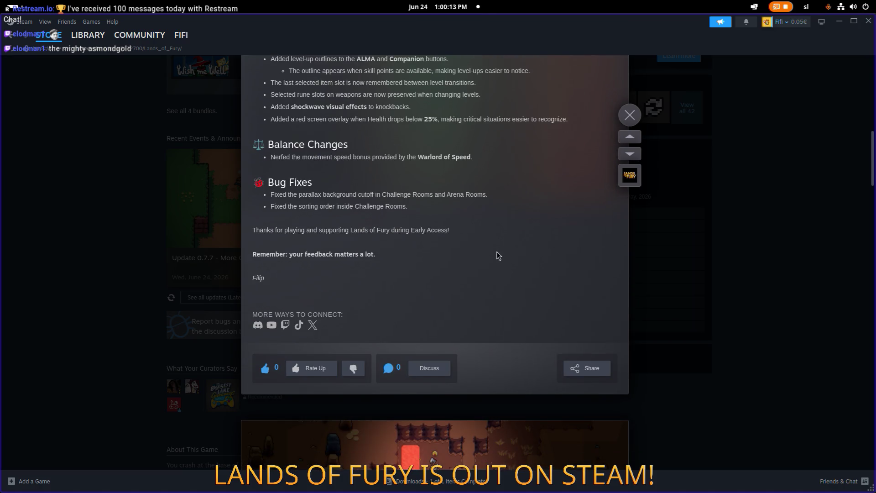
- Copy the announcement's share link and bring back the browser with the X draft
{"action": "left_click", "coordinate": [576, 368]}
{"action": "left_click", "coordinate": [555, 282]}
{"action": "key", "text": "alt+Tab"}
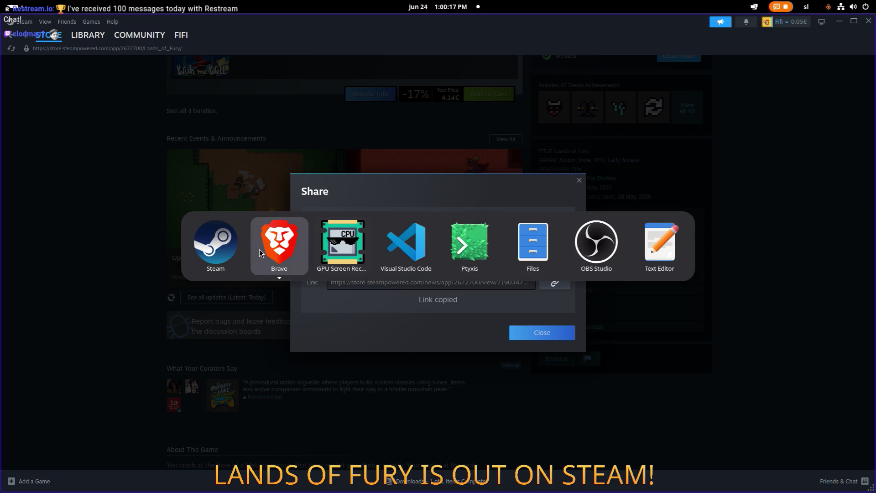
{"action": "left_click", "coordinate": [274, 249]}
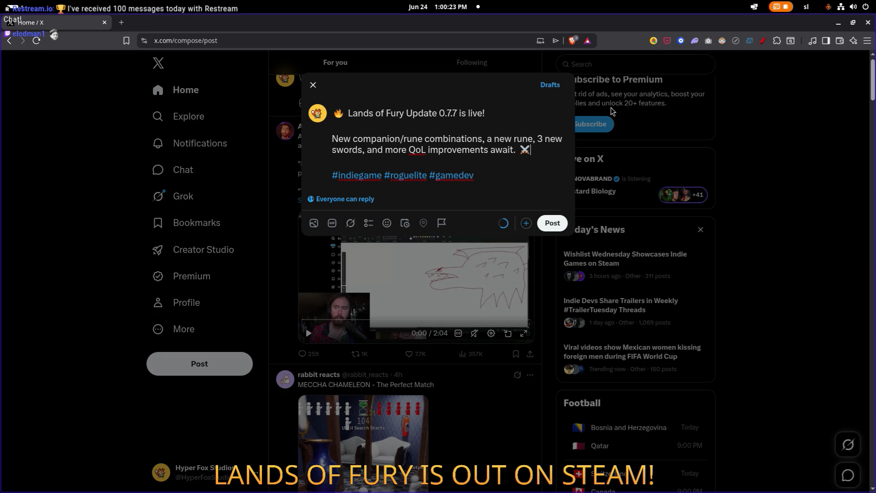
- Paste the Steam news link on its own line above the hashtags
{"action": "key", "text": "Return"}
{"action": "key", "text": "ctrl+v"}
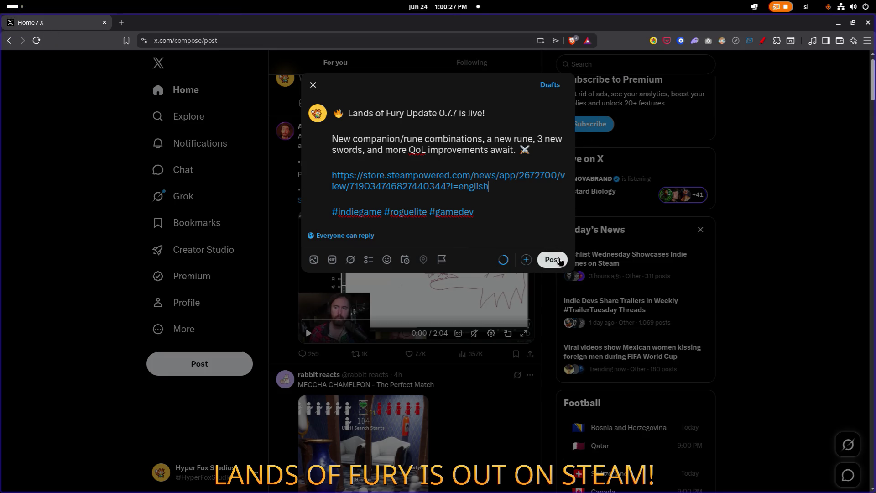
{"action": "left_click", "coordinate": [332, 259]}
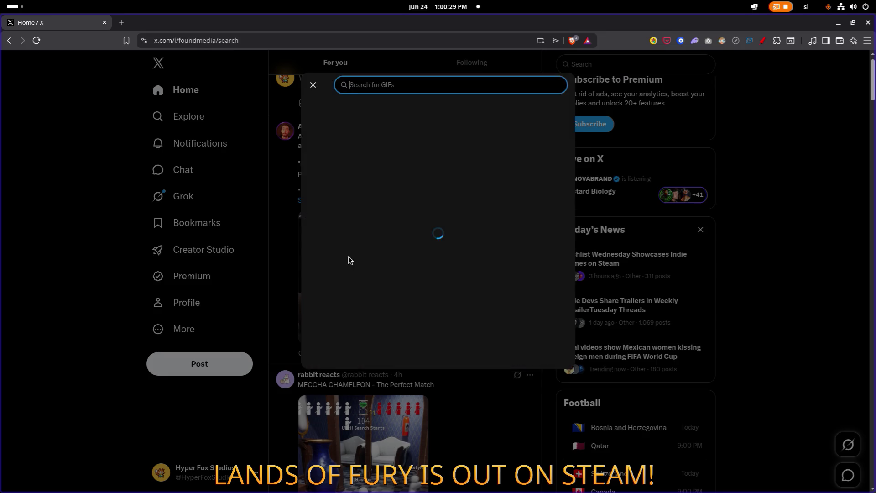
{"action": "left_click", "coordinate": [313, 85]}
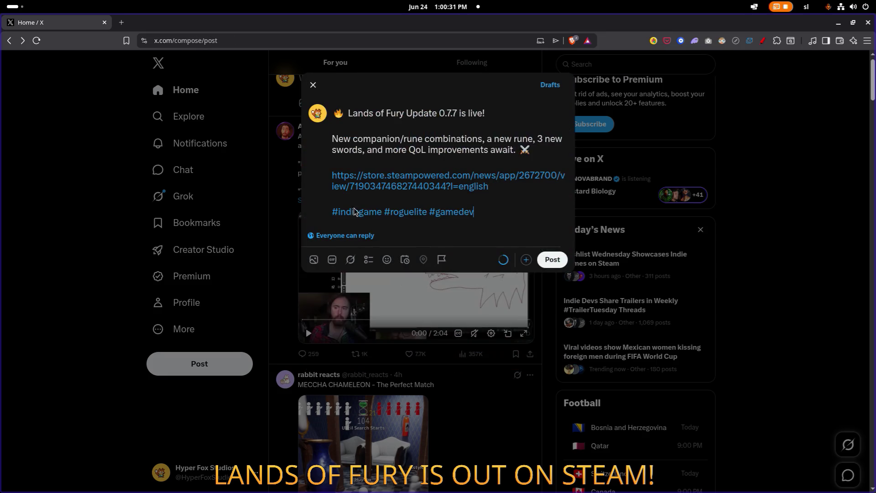
- Attach the first gameplay screenshot to the post and view it full size
{"action": "left_click", "coordinate": [313, 259]}
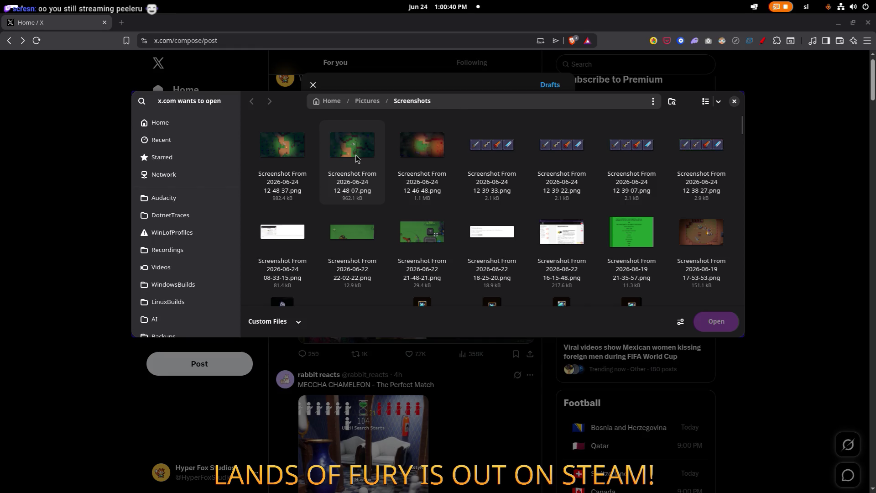
{"action": "double_click", "coordinate": [312, 155]}
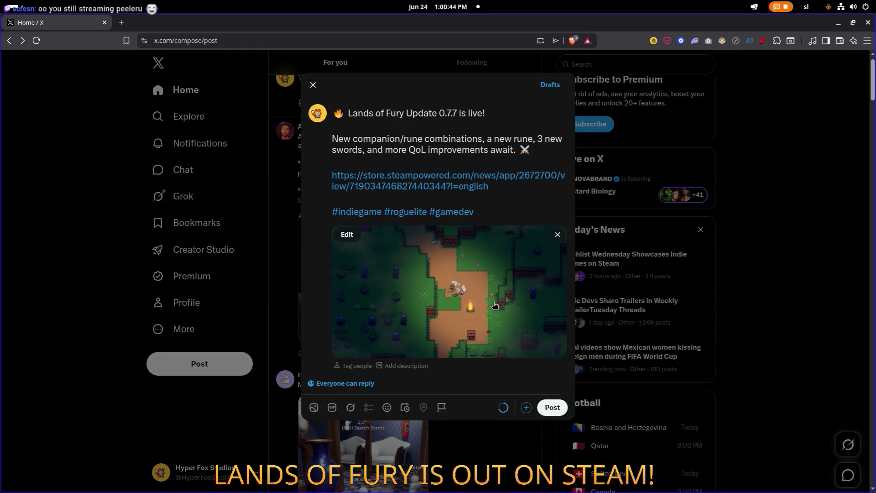
{"action": "key", "text": "alt+Tab"}
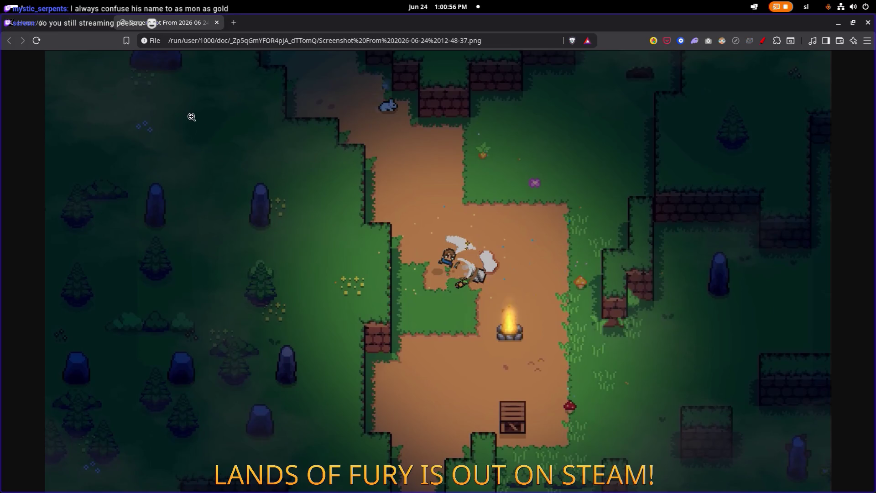
- Capture a tightened selection around the character and campfire to the clipboard
{"action": "key", "text": "Print"}
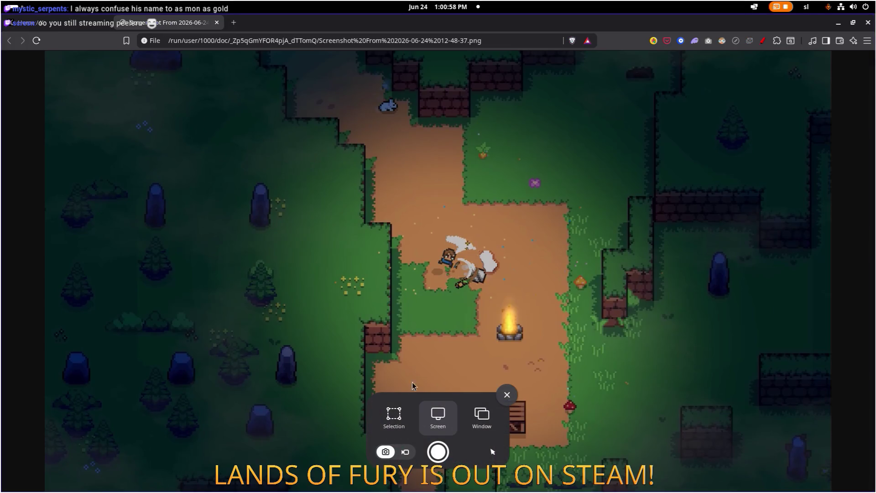
{"action": "left_click", "coordinate": [394, 415]}
{"action": "mouse_move", "coordinate": [265, 134]}
{"action": "left_mouse_down"}
{"action": "mouse_move", "coordinate": [593, 354]}
{"action": "mouse_move", "coordinate": [689, 405]}
{"action": "mouse_move", "coordinate": [661, 405]}
{"action": "mouse_move", "coordinate": [638, 387]}
{"action": "left_mouse_up"}
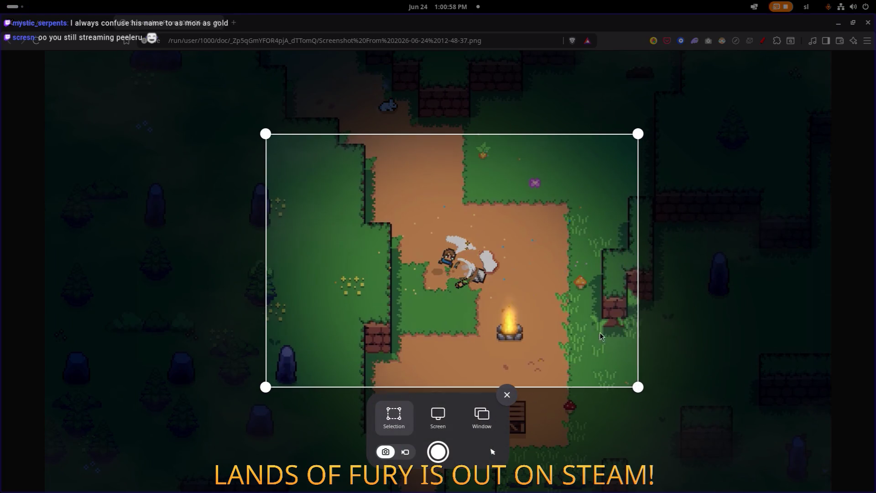
{"action": "mouse_move", "coordinate": [265, 134]}
{"action": "left_mouse_down"}
{"action": "mouse_move", "coordinate": [290, 146]}
{"action": "mouse_move", "coordinate": [307, 182]}
{"action": "mouse_move", "coordinate": [302, 170]}
{"action": "left_mouse_up"}
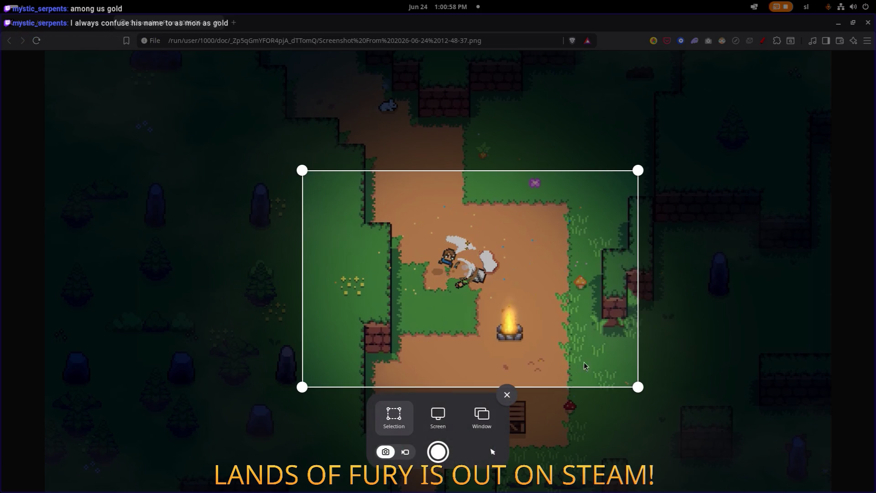
{"action": "left_click_drag", "start_coordinate": [637, 387], "coordinate": [637, 373]}
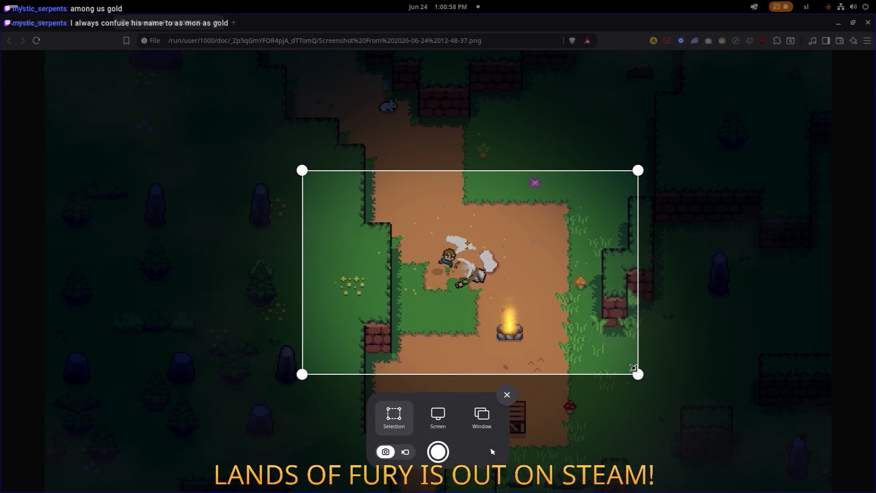
{"action": "left_click", "coordinate": [438, 452]}
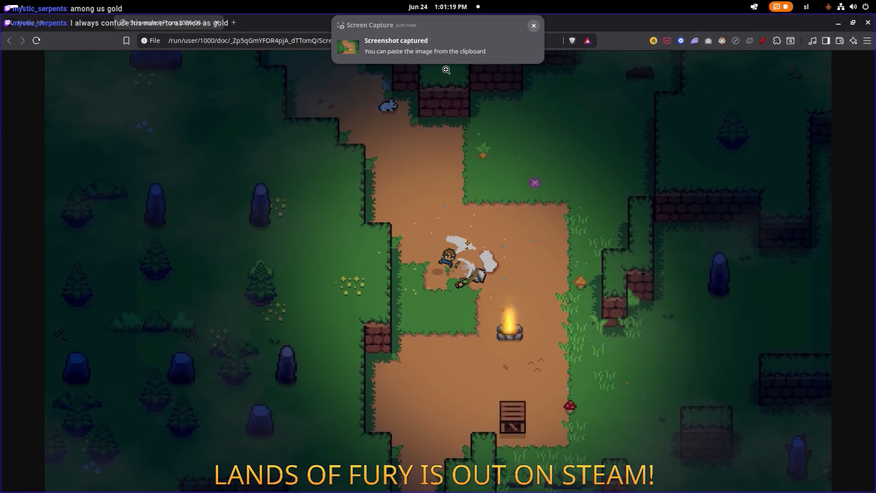
{"action": "left_click", "coordinate": [534, 26]}
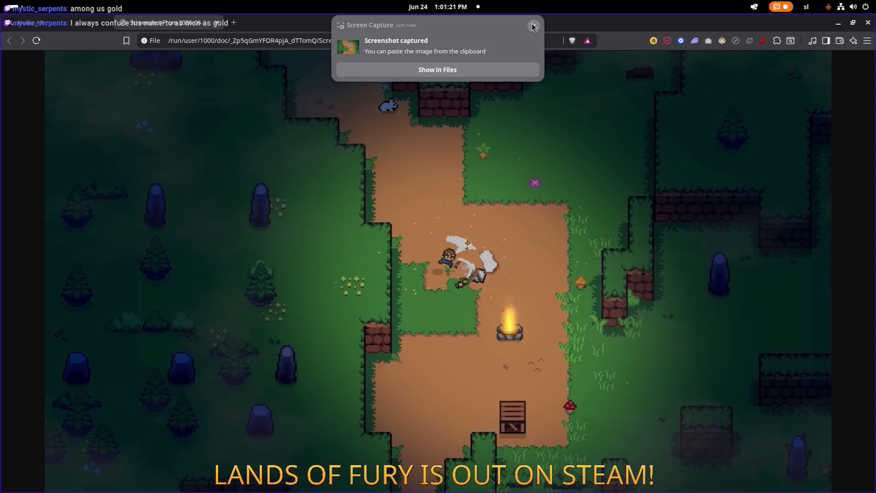
{"action": "left_click", "coordinate": [102, 25]}
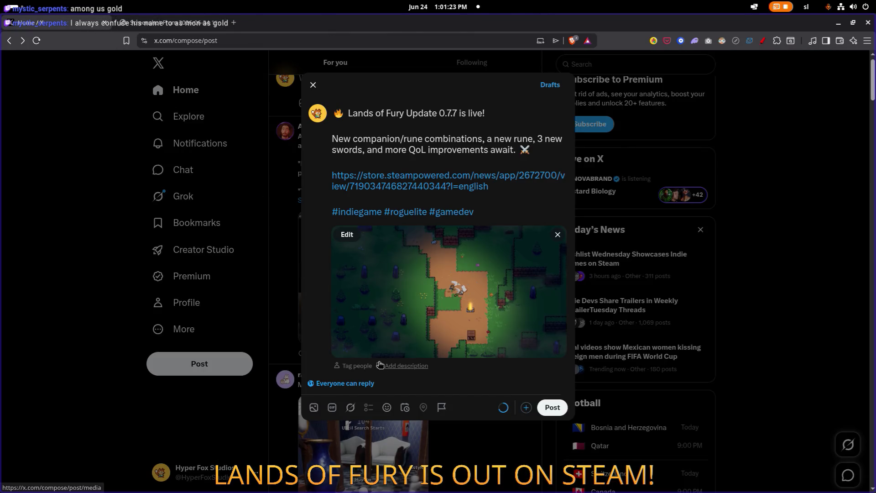
- Attach cropped screenshot 13-01-18.png and remove the uncropped image from the post
{"action": "left_click", "coordinate": [313, 407]}
{"action": "double_click", "coordinate": [282, 145]}
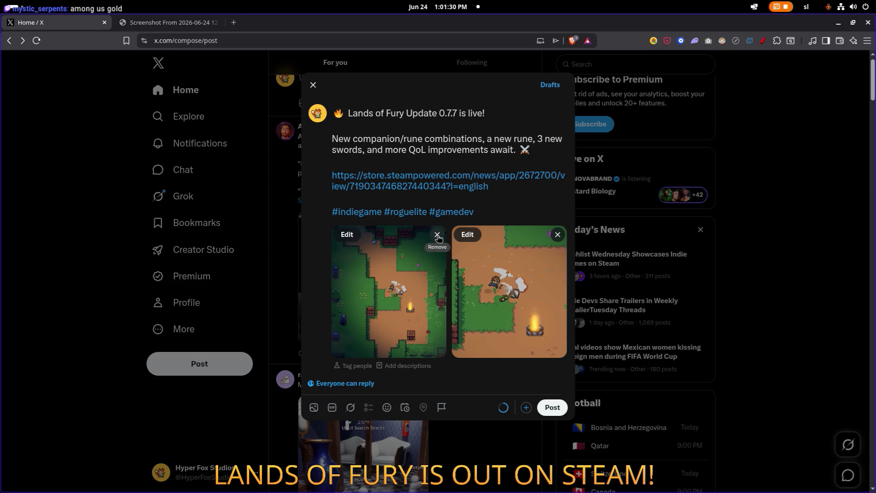
{"action": "left_click", "coordinate": [437, 243]}
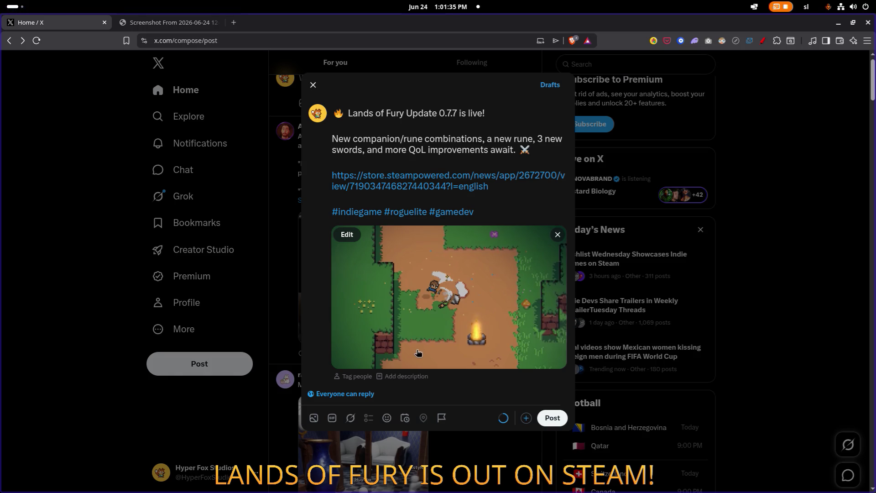
- Attach screenshot 12-46-48.png as a second image and view it full size
{"action": "left_click", "coordinate": [315, 416]}
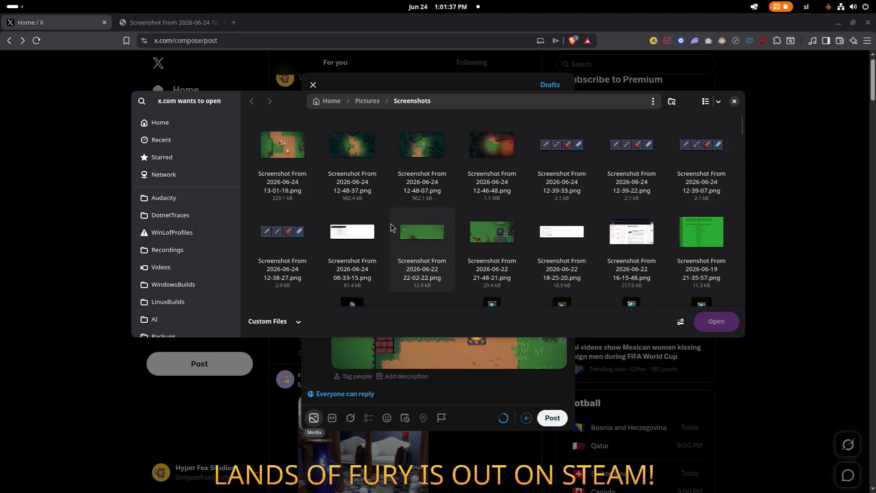
{"action": "double_click", "coordinate": [501, 152]}
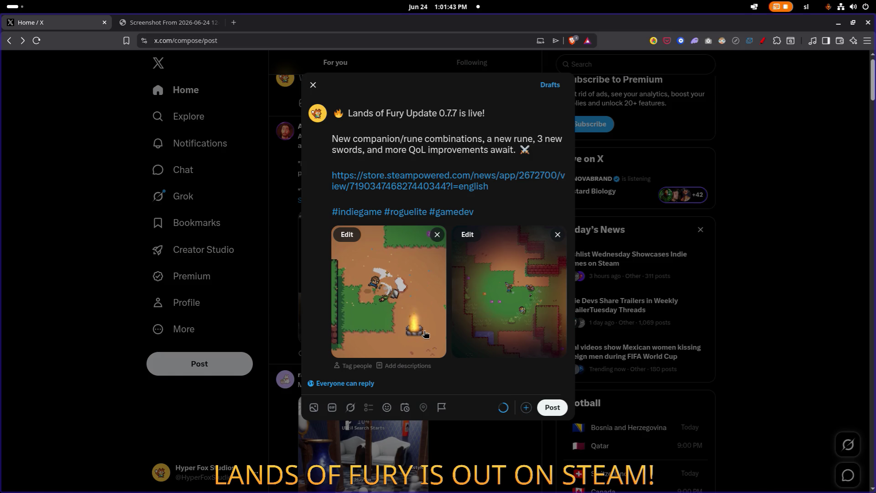
{"action": "key", "text": "alt+Tab"}
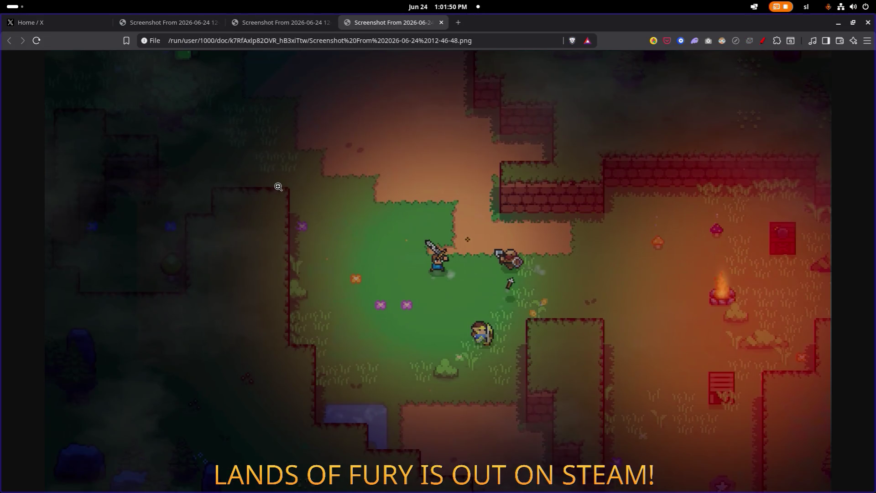
- Start a screen capture and widen the selection around the fighters and red-lit campfire
{"action": "key", "text": "Print"}
{"action": "mouse_move", "coordinate": [638, 374]}
{"action": "left_mouse_down"}
{"action": "mouse_move", "coordinate": [870, 354]}
{"action": "mouse_move", "coordinate": [829, 363]}
{"action": "left_mouse_up"}
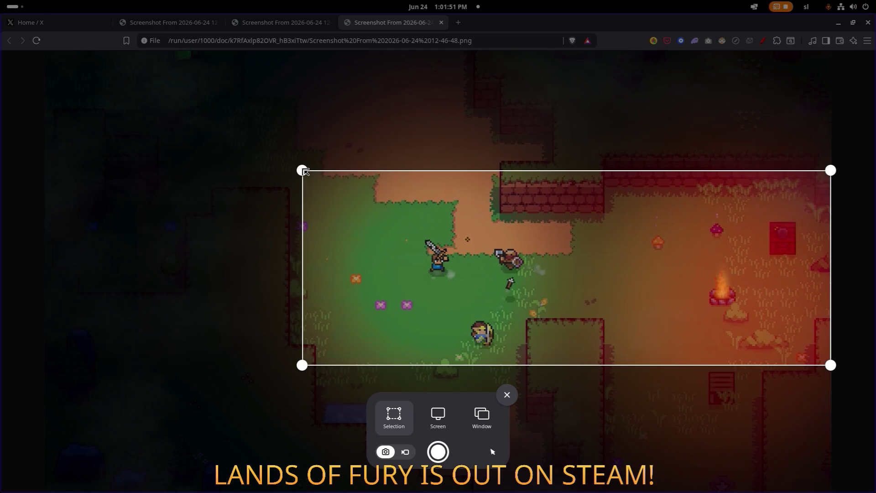